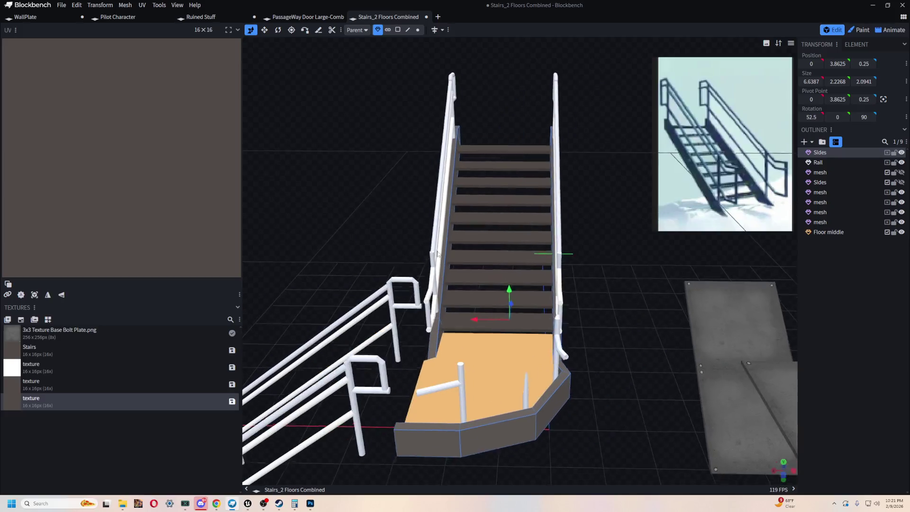
# - Orbit and zoom around the Blockbench stairs to inspect the treads and railings
pyautogui.scroll(2, 624, 342)
pyautogui.moveTo(623, 342)
pyautogui.mouseDown()
pyautogui.moveTo(661, 328)
pyautogui.moveTo(665, 290)
pyautogui.moveTo(625, 339)
pyautogui.mouseUp()
pyautogui.scroll(3, 584, 387)
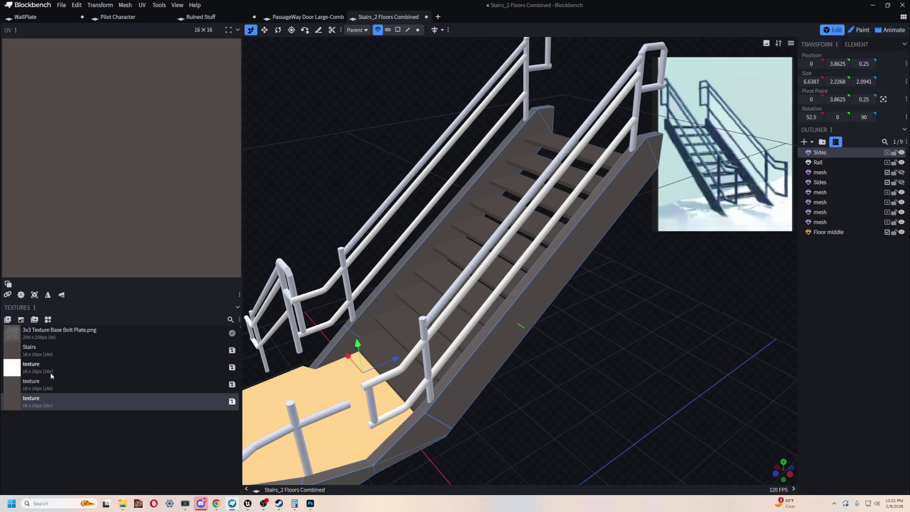
pyautogui.scroll(3, 317, 141)
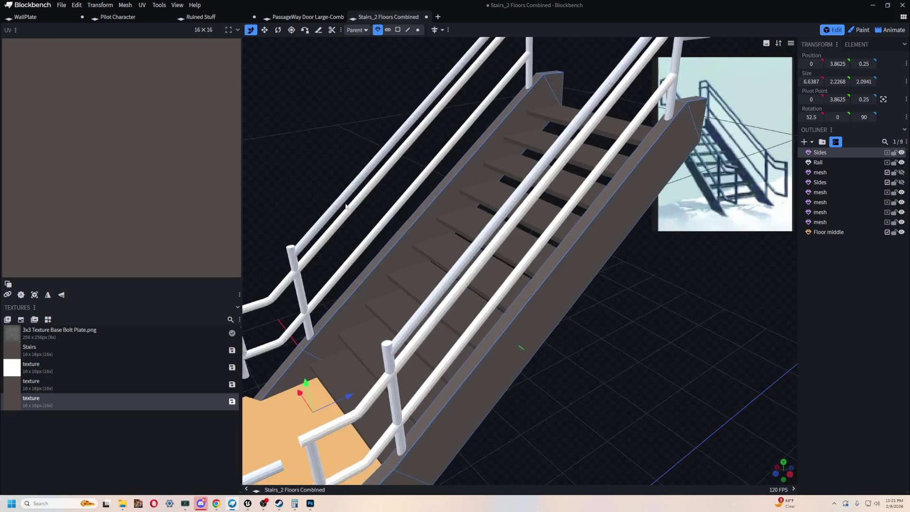
pyautogui.moveTo(317, 141); pyautogui.dragTo(360, 171)
pyautogui.moveTo(379, 237)
pyautogui.mouseDown()
pyautogui.moveTo(412, 187)
pyautogui.moveTo(415, 242)
pyautogui.mouseUp()
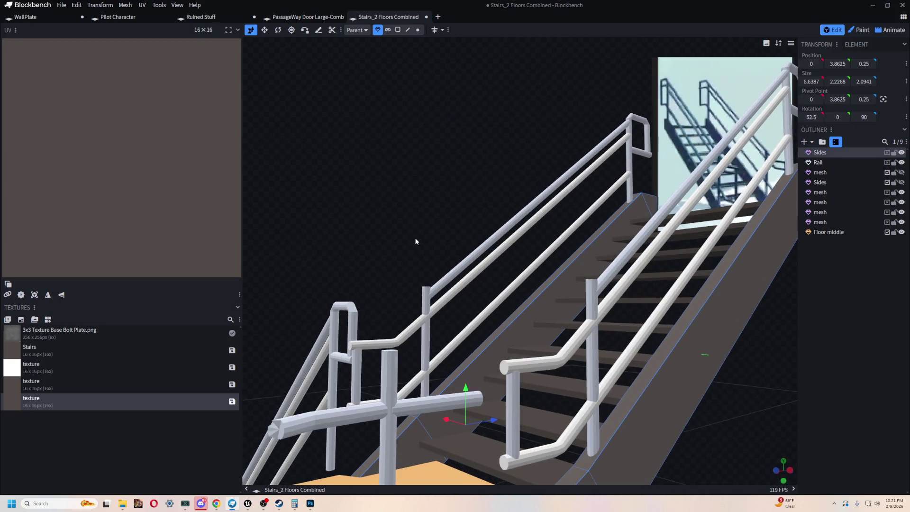
pyautogui.moveTo(400, 188); pyautogui.dragTo(379, 132)
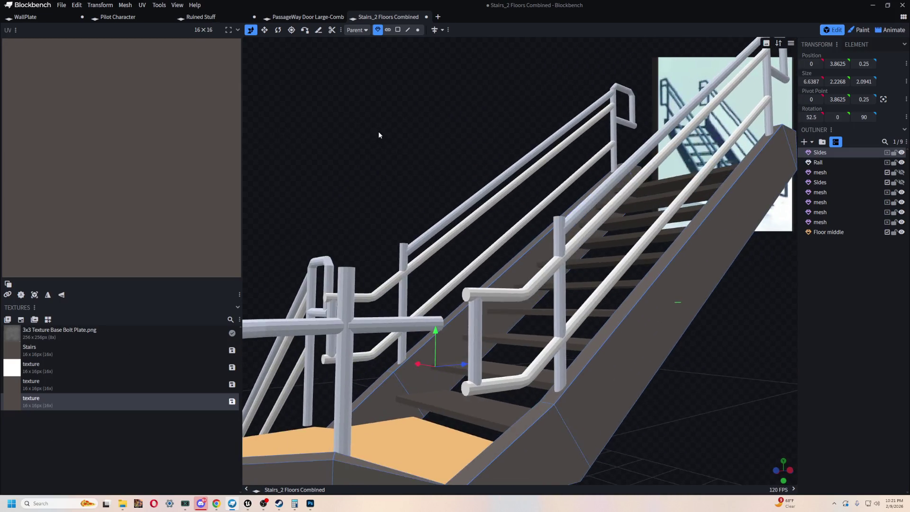
# - Select each entry in the textures list, from the white texture down to the last one
pyautogui.click(41, 365)
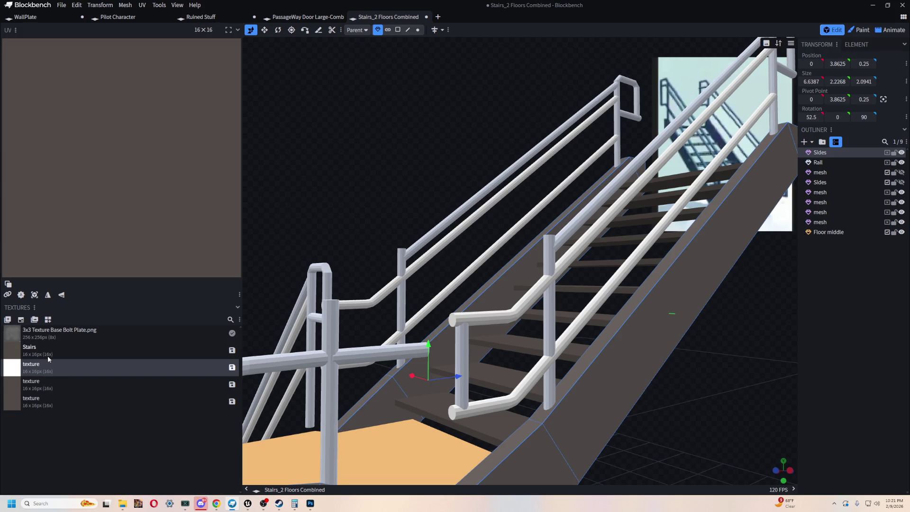
pyautogui.click(48, 355)
pyautogui.click(53, 371)
pyautogui.click(57, 385)
pyautogui.click(61, 398)
pyautogui.scroll(-3, 339, 230)
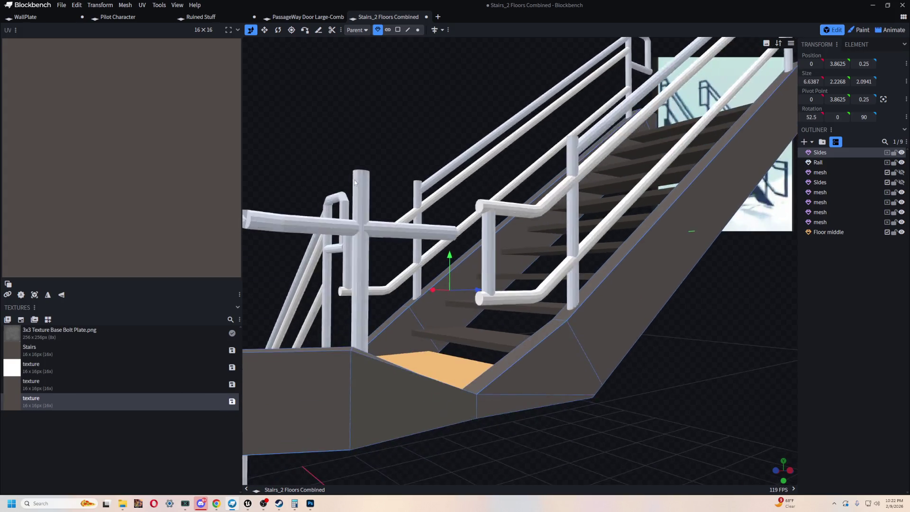
pyautogui.moveTo(339, 231); pyautogui.dragTo(574, 409)
pyautogui.scroll(2, 573, 372)
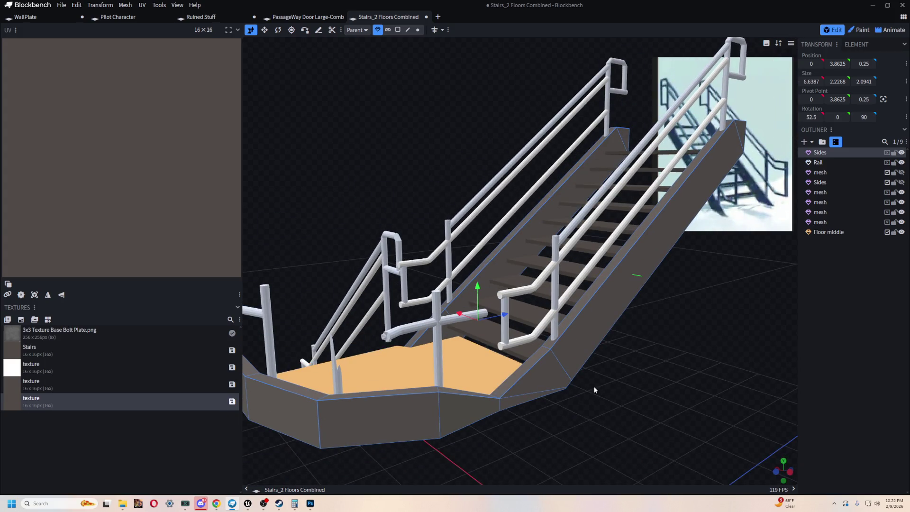
# - Hide and reshow the Sides geometry, then delete the Sides element and undo it
pyautogui.click(901, 152)
pyautogui.click(901, 152)
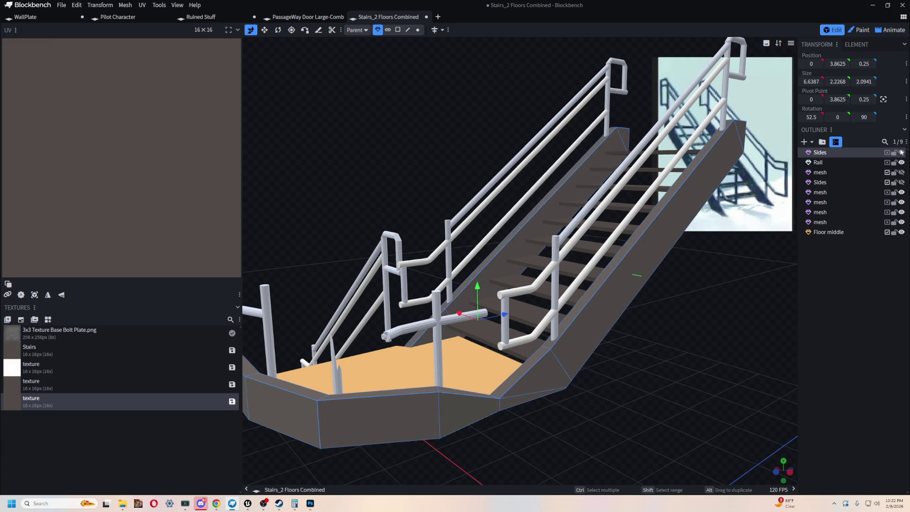
pyautogui.scroll(2, 611, 412)
pyautogui.moveTo(612, 412); pyautogui.dragTo(682, 360)
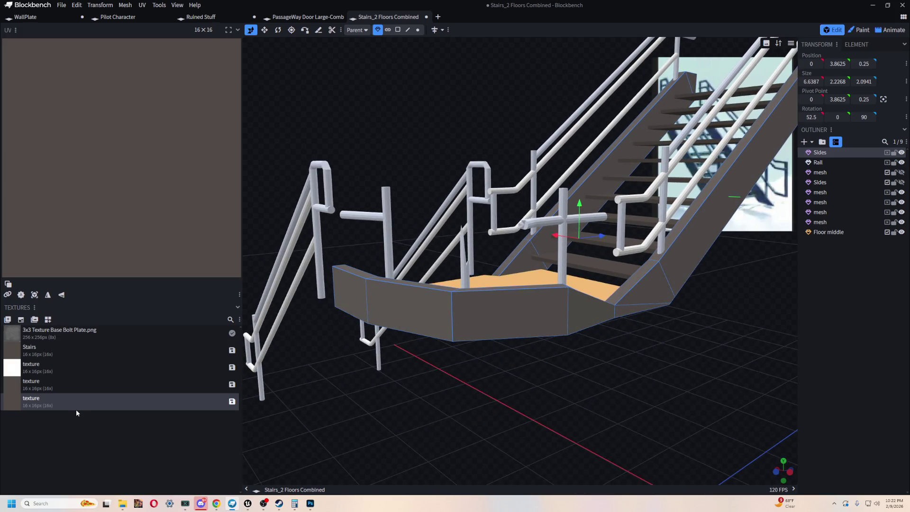
pyautogui.press('Delete')
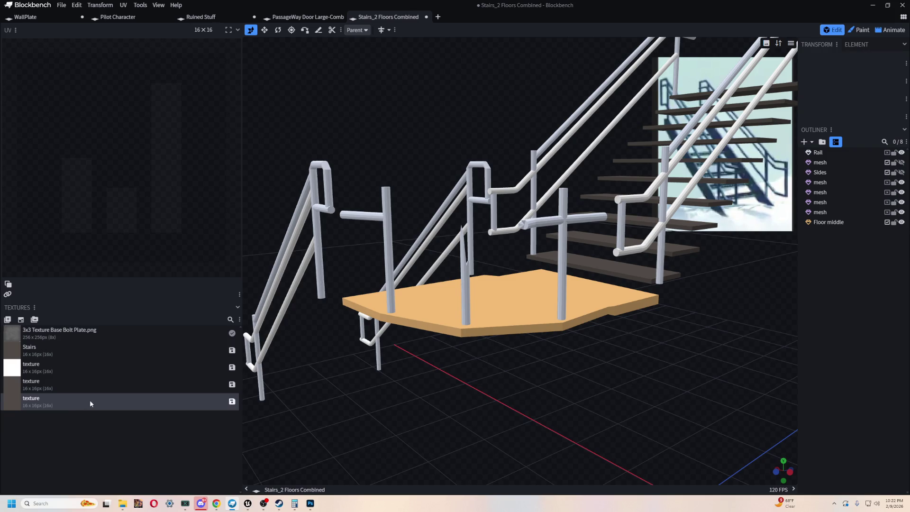
pyautogui.hotkey('ctrl', 'z')
# - Delete the last blank 'texture' entry from the textures list
pyautogui.rightClick(95, 407)
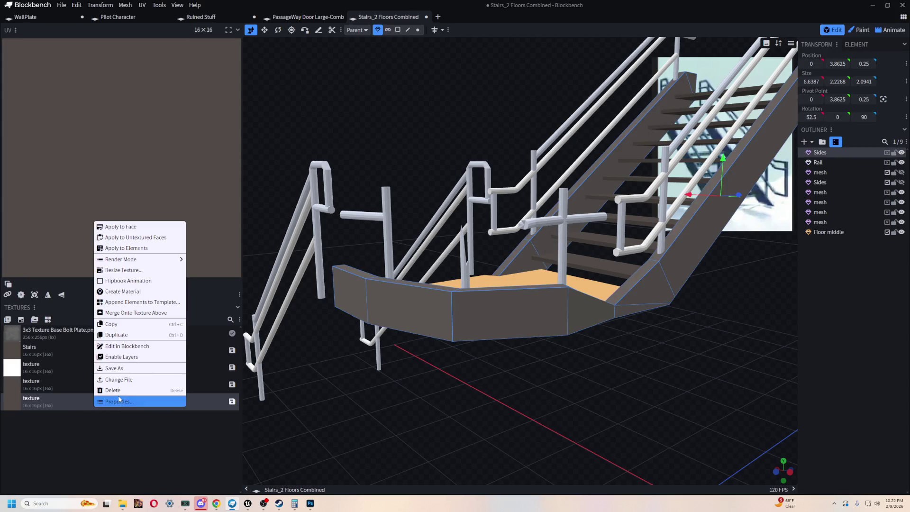
pyautogui.click(119, 390)
pyautogui.moveTo(412, 291)
pyautogui.mouseDown()
pyautogui.moveTo(405, 366)
pyautogui.moveTo(420, 370)
pyautogui.mouseUp()
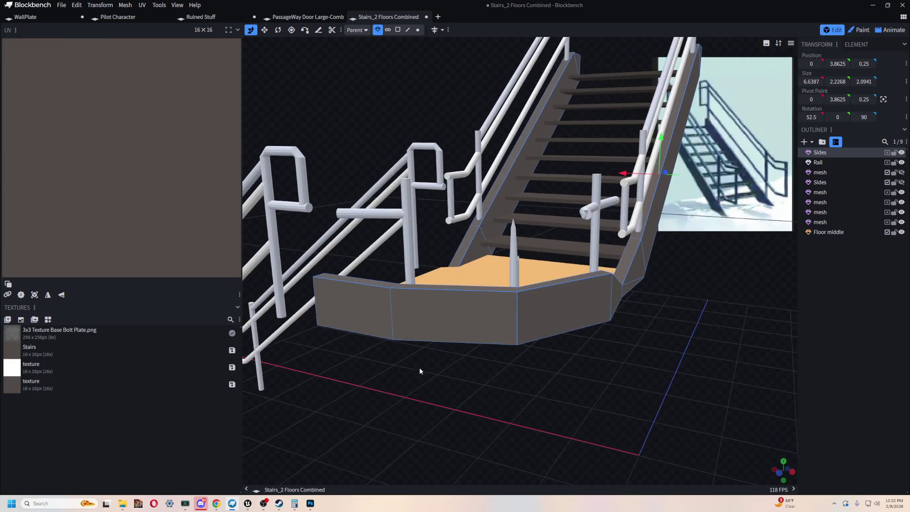
pyautogui.scroll(2, 716, 314)
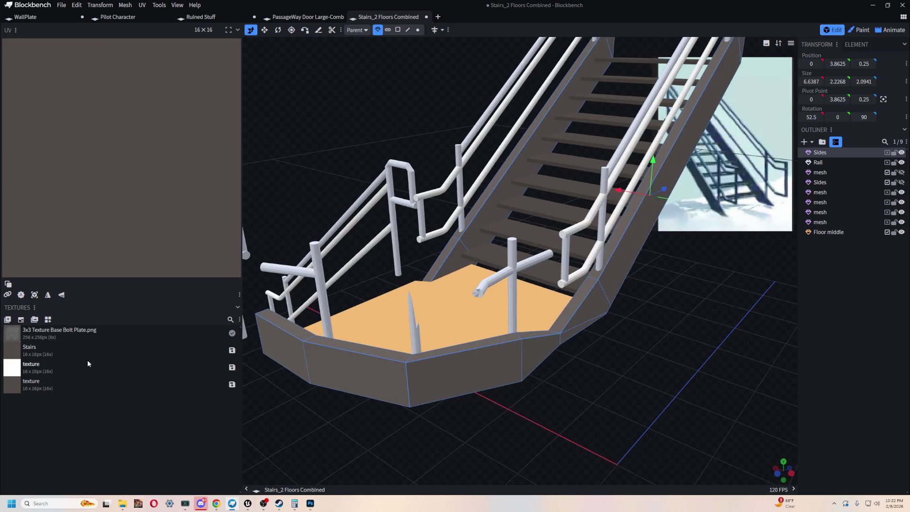
# - Create a new texture named FrameTexture with 512x pixel density
pyautogui.click(20, 320)
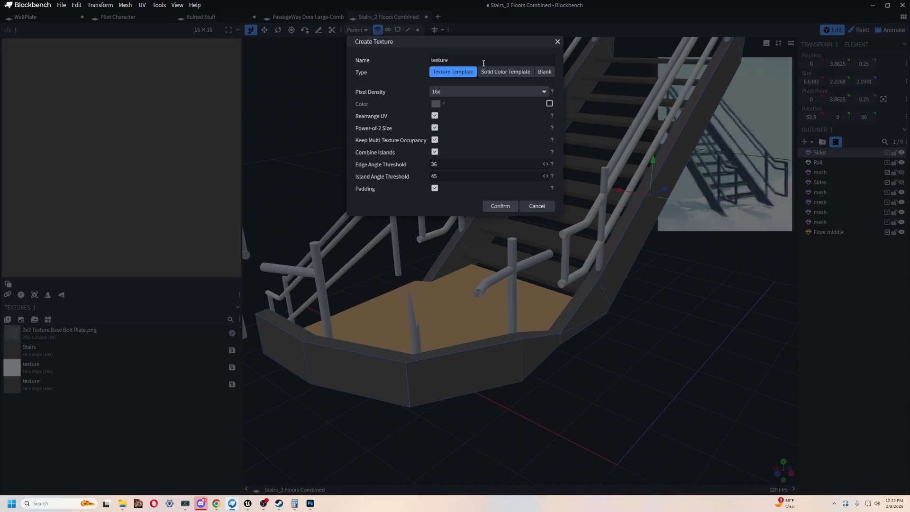
pyautogui.hotkey('ctrl', 'a')
pyautogui.write('FrameTe')
pyautogui.write('xture')
pyautogui.click(443, 92)
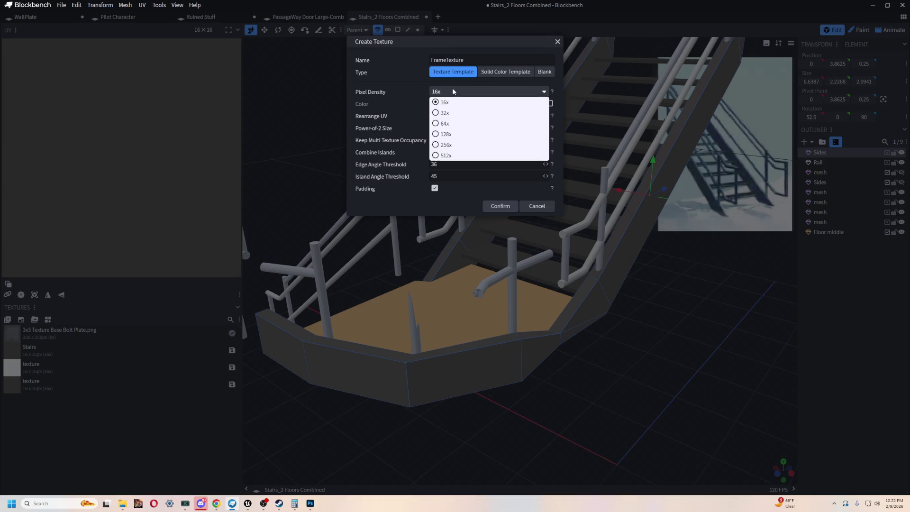
pyautogui.click(463, 160)
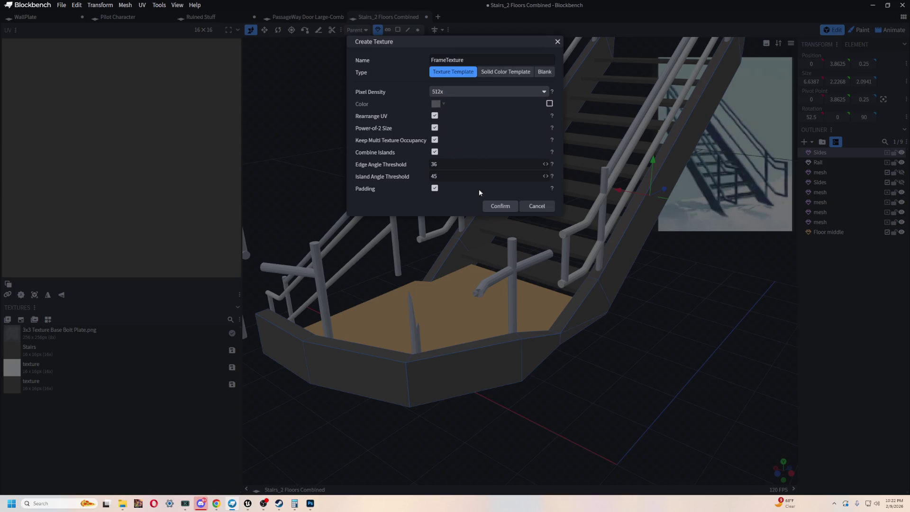
pyautogui.click(502, 205)
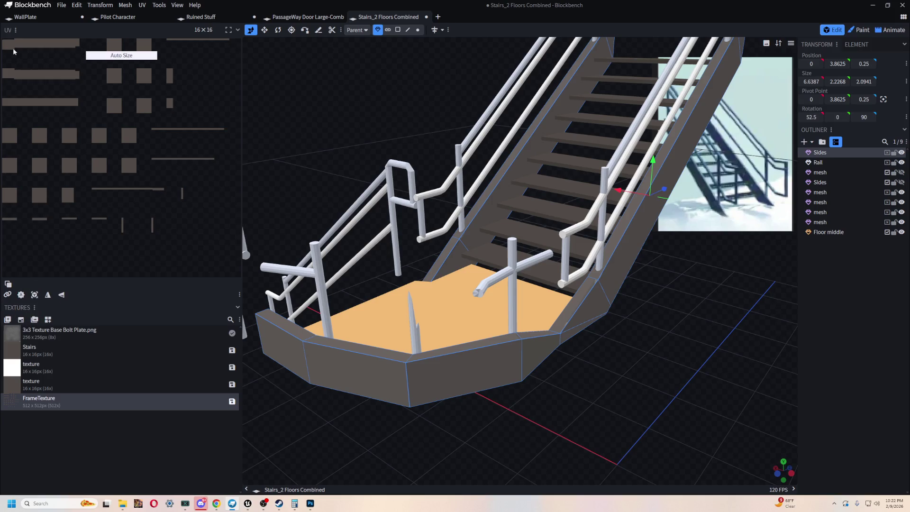
pyautogui.moveTo(630, 374)
pyautogui.mouseDown()
pyautogui.moveTo(680, 373)
pyautogui.moveTo(666, 371)
pyautogui.mouseUp()
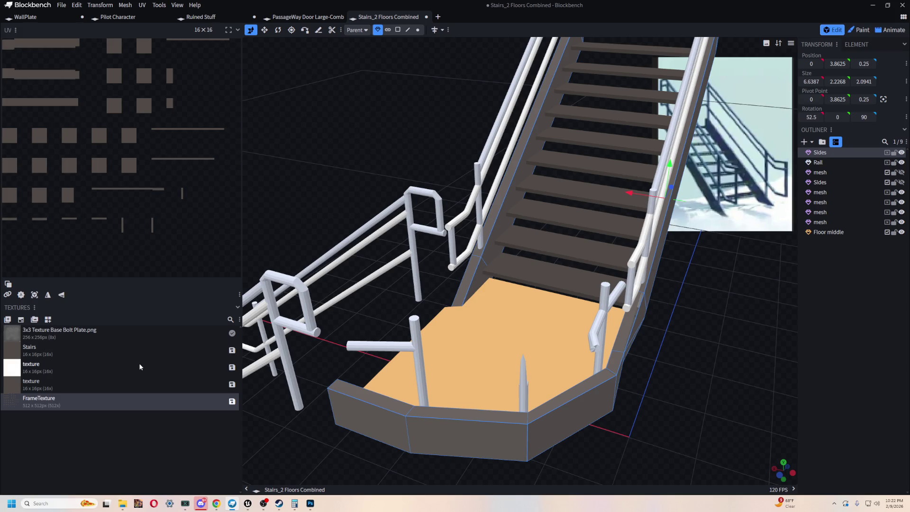
# - Move the Stairs texture below FrameTexture in the textures list
pyautogui.moveTo(140, 367)
pyautogui.mouseDown()
pyautogui.moveTo(142, 340)
pyautogui.moveTo(87, 429)
pyautogui.moveTo(100, 434)
pyautogui.mouseUp()
pyautogui.rightClick(102, 379)
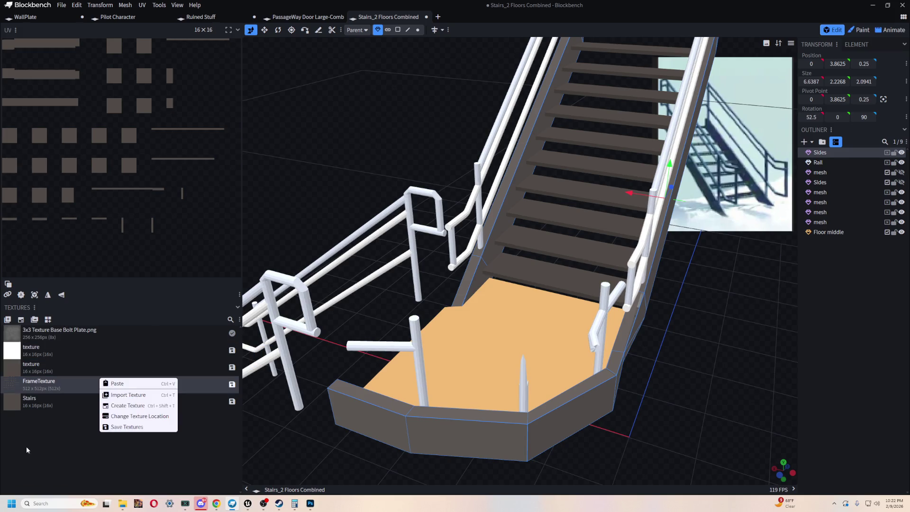
pyautogui.click(148, 385)
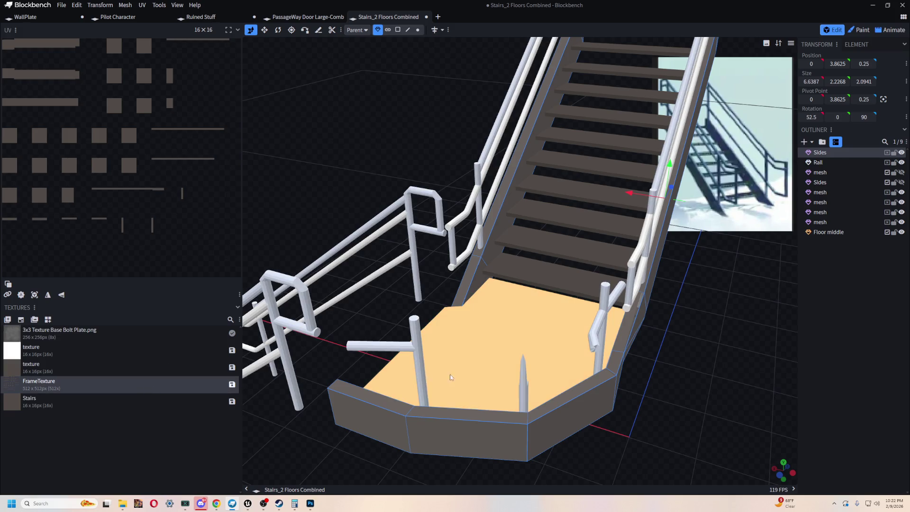
# - Select the Rail element and centre the view on it
pyautogui.scroll(3, 385, 277)
pyautogui.click(361, 286)
pyautogui.moveTo(642, 312)
pyautogui.mouseDown()
pyautogui.moveTo(605, 388)
pyautogui.moveTo(584, 355)
pyautogui.moveTo(463, 419)
pyautogui.mouseUp()
pyautogui.scroll(5, 425, 328)
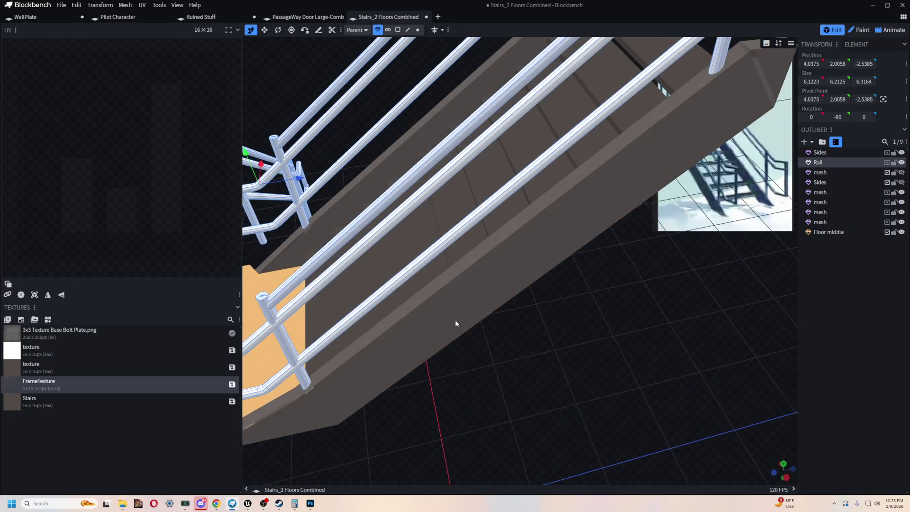
pyautogui.scroll(-8, 455, 319)
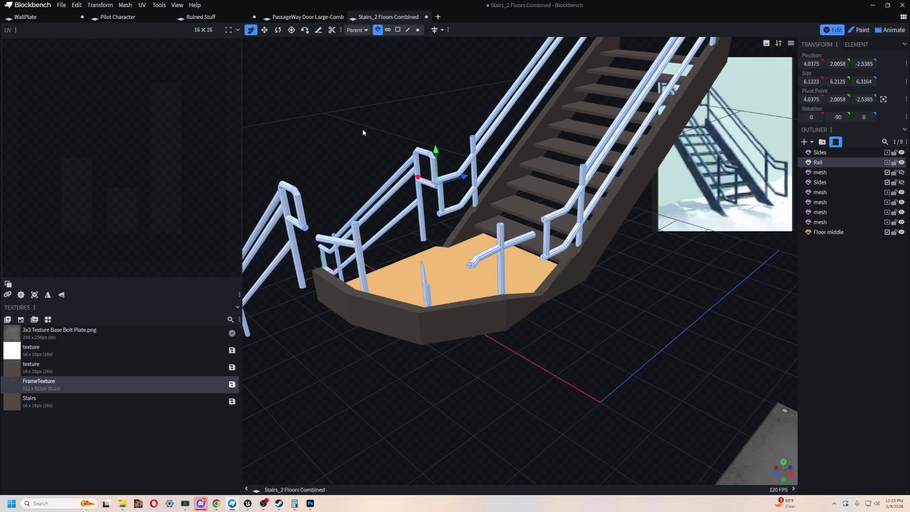
pyautogui.press('f')
# - Delete both leftover 'texture' entries, restoring the Stairs texture after deleting it by mistake
pyautogui.click(74, 348)
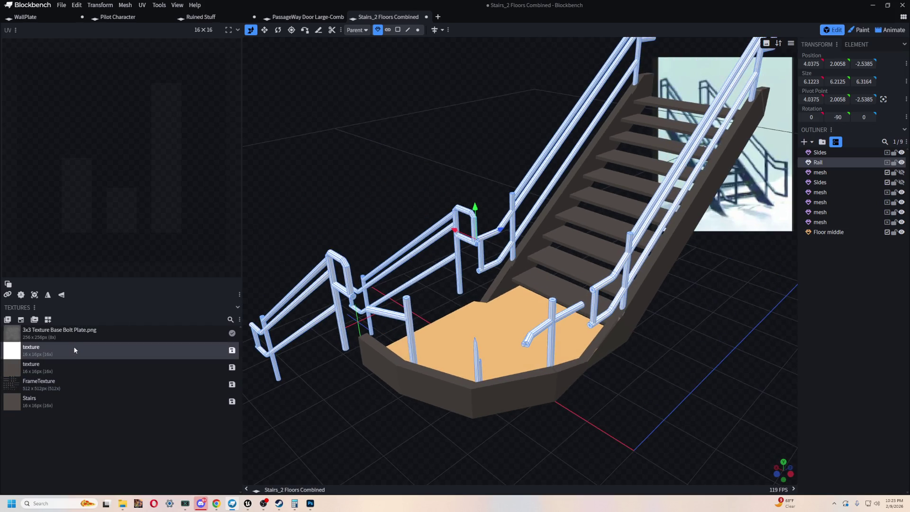
pyautogui.press('Delete')
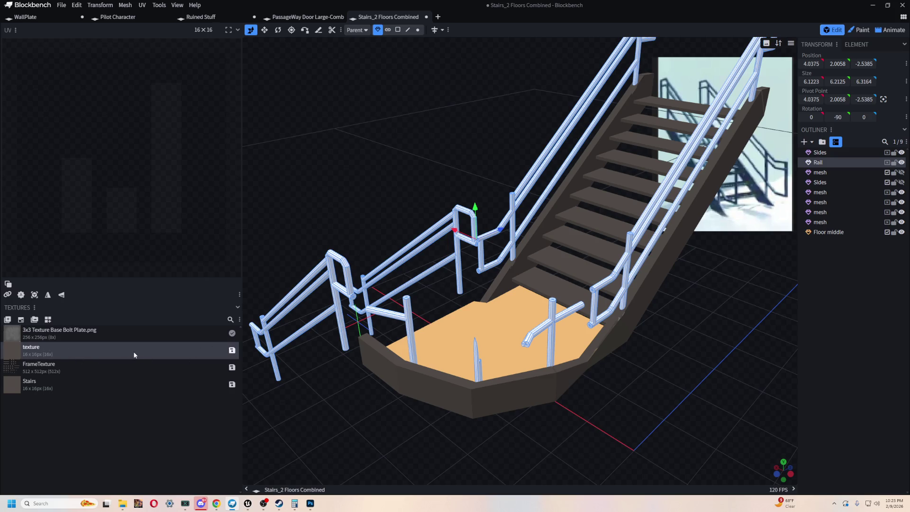
pyautogui.press('Delete')
pyautogui.click(86, 367)
pyautogui.press('Delete')
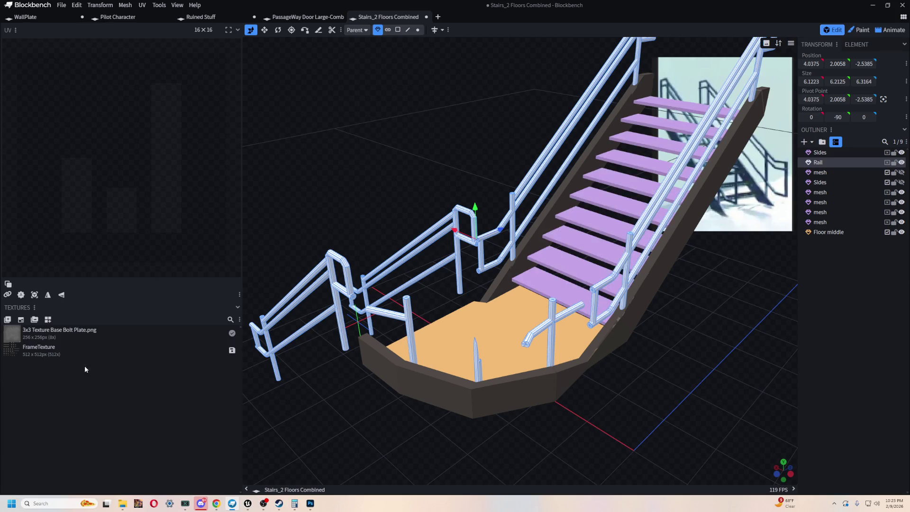
pyautogui.moveTo(332, 170)
pyautogui.mouseDown()
pyautogui.moveTo(363, 158)
pyautogui.moveTo(622, 226)
pyautogui.moveTo(656, 315)
pyautogui.moveTo(539, 286)
pyautogui.mouseUp()
pyautogui.hotkey('ctrl', 'z')
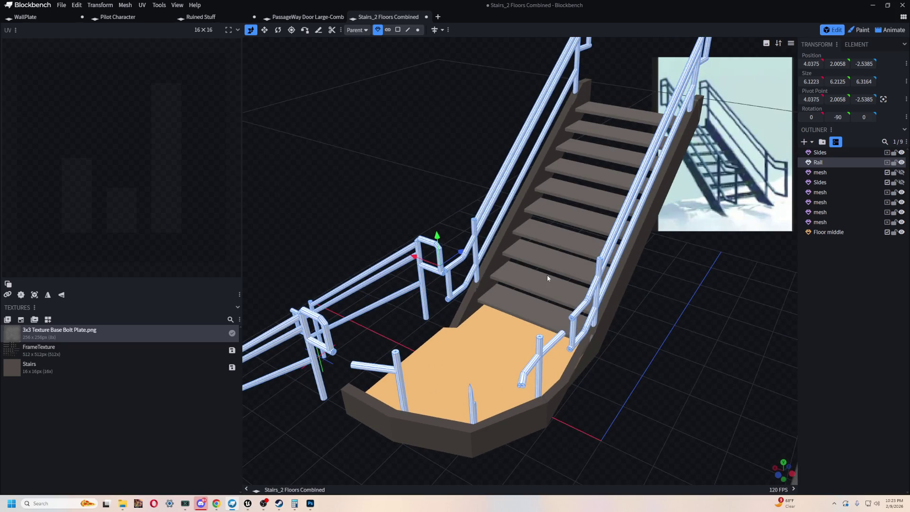
# - Select the stair-steps mesh, orbit to a steeper view, and select the Rail element
pyautogui.click(544, 302)
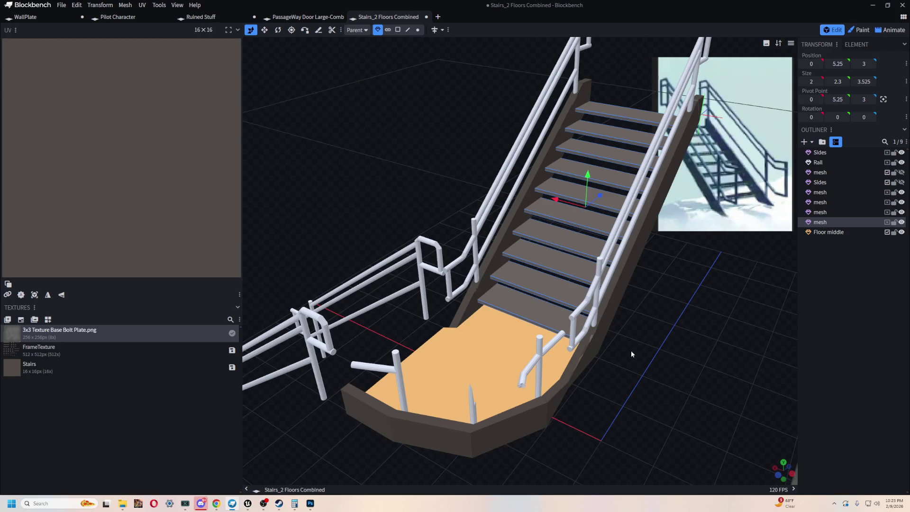
pyautogui.moveTo(631, 353); pyautogui.dragTo(650, 337)
pyautogui.moveTo(315, 330)
pyautogui.mouseDown()
pyautogui.moveTo(663, 412)
pyautogui.moveTo(496, 338)
pyautogui.mouseUp()
pyautogui.click(495, 337)
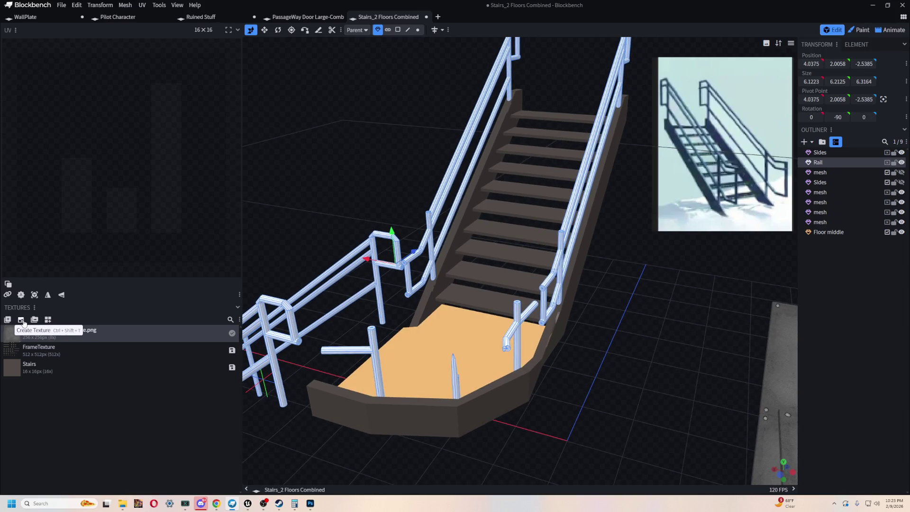
# - Create a new texture named Rails with 512x pixel density
pyautogui.click(7, 319)
pyautogui.click(488, 91)
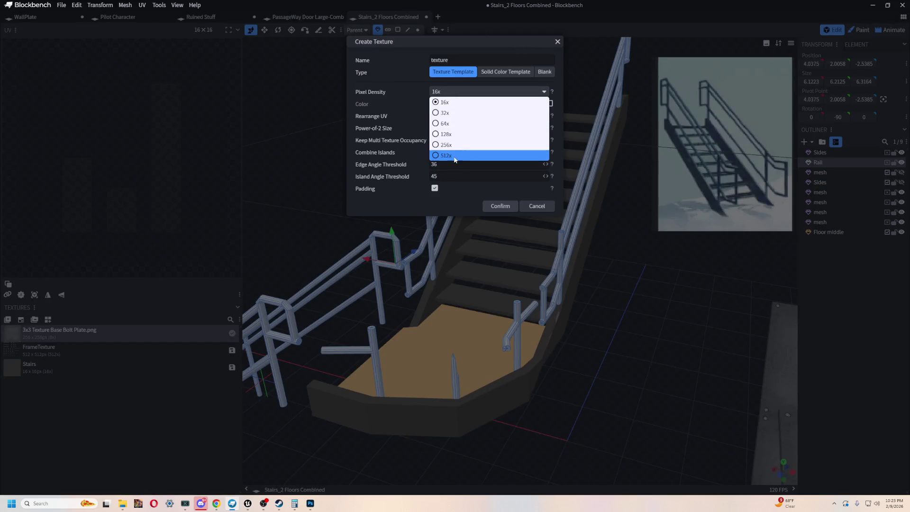
pyautogui.click(488, 153)
pyautogui.write('Rails')
pyautogui.click(500, 205)
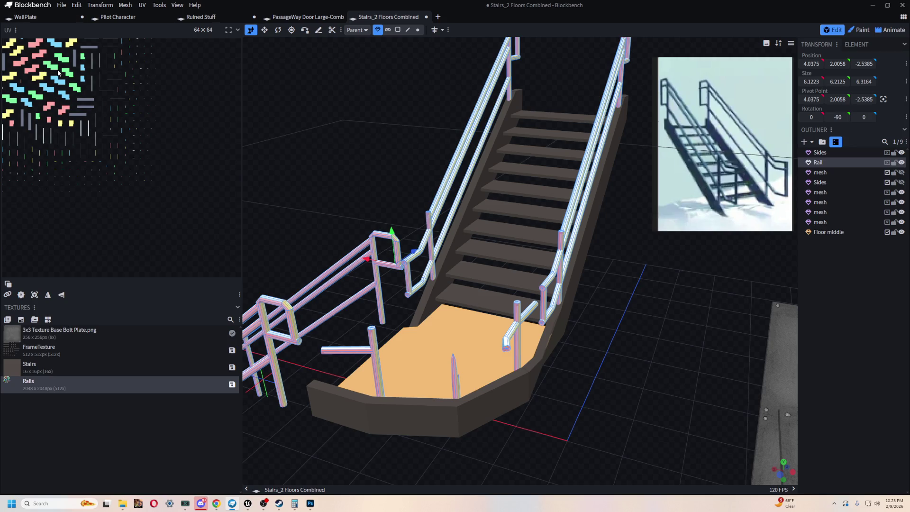
# - Orbit around the staircase to inspect the rails up close and from above
pyautogui.moveTo(358, 239)
pyautogui.mouseDown()
pyautogui.moveTo(440, 88)
pyautogui.moveTo(448, 120)
pyautogui.mouseUp()
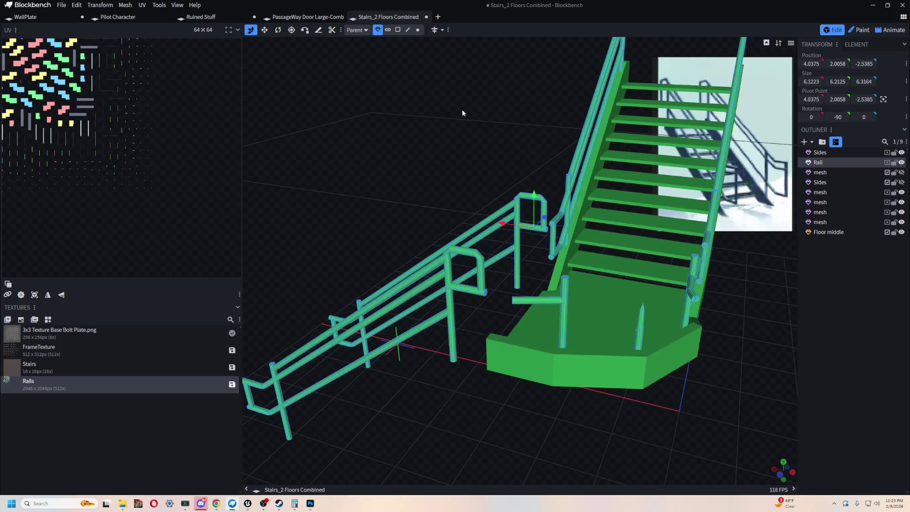
pyautogui.moveTo(465, 111)
pyautogui.mouseDown()
pyautogui.moveTo(490, 124)
pyautogui.moveTo(402, 141)
pyautogui.moveTo(379, 122)
pyautogui.moveTo(310, 100)
pyautogui.moveTo(490, 360)
pyautogui.moveTo(460, 290)
pyautogui.moveTo(398, 283)
pyautogui.moveTo(345, 353)
pyautogui.moveTo(484, 319)
pyautogui.moveTo(476, 318)
pyautogui.moveTo(451, 400)
pyautogui.moveTo(553, 335)
pyautogui.moveTo(439, 352)
pyautogui.moveTo(412, 320)
pyautogui.moveTo(397, 280)
pyautogui.moveTo(411, 125)
pyautogui.mouseUp()
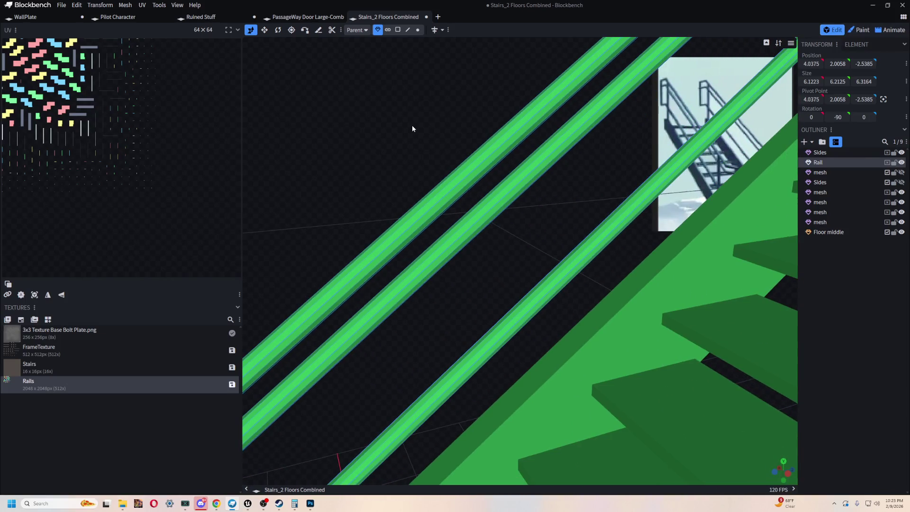
pyautogui.scroll(-10, 422, 137)
pyautogui.moveTo(446, 169)
pyautogui.mouseDown()
pyautogui.moveTo(500, 208)
pyautogui.moveTo(643, 192)
pyautogui.moveTo(474, 203)
pyautogui.mouseUp()
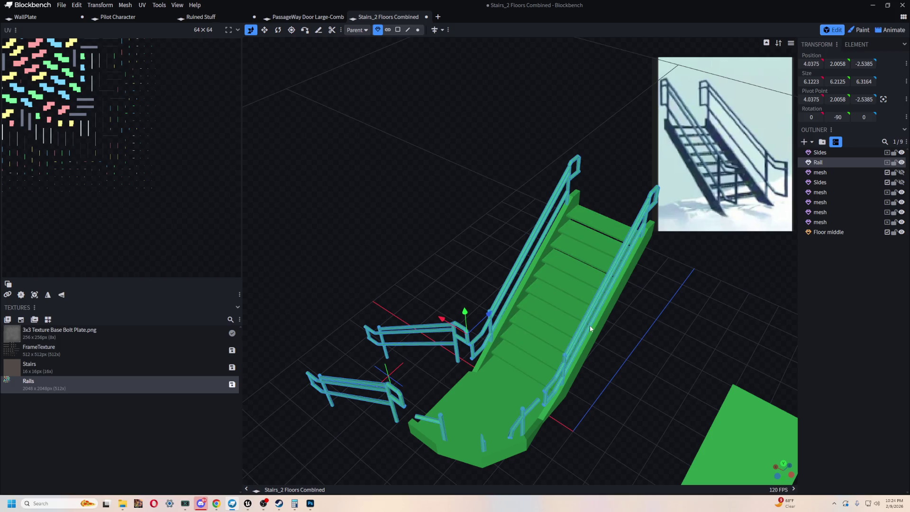
pyautogui.scroll(5, 529, 261)
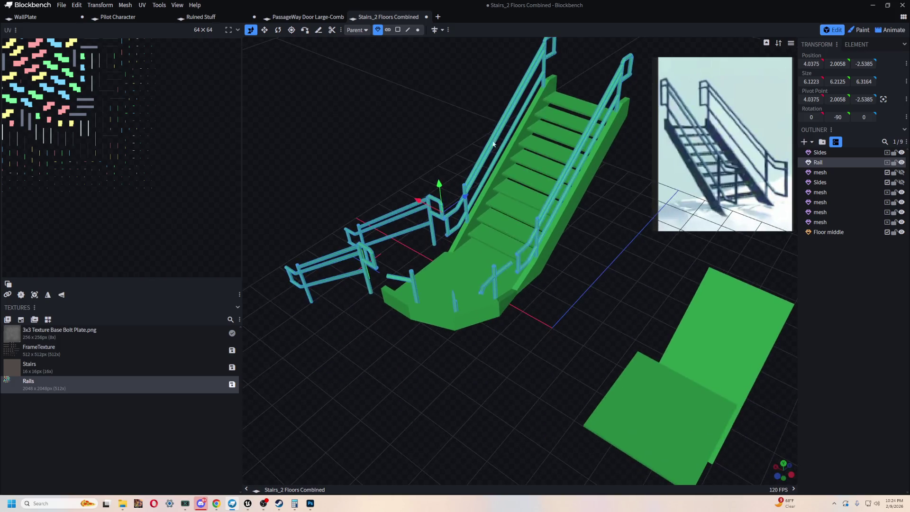
pyautogui.moveTo(530, 261)
pyautogui.mouseDown()
pyautogui.moveTo(550, 312)
pyautogui.moveTo(543, 322)
pyautogui.mouseUp()
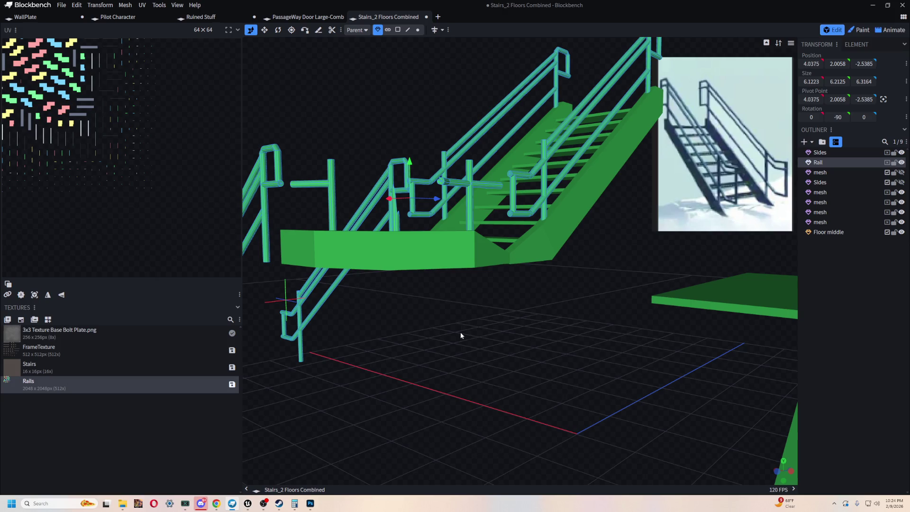
pyautogui.moveTo(436, 332)
pyautogui.mouseDown()
pyautogui.moveTo(474, 375)
pyautogui.moveTo(443, 348)
pyautogui.mouseUp()
pyautogui.scroll(2, 474, 376)
pyautogui.scroll(-2, 442, 348)
pyautogui.click(466, 285)
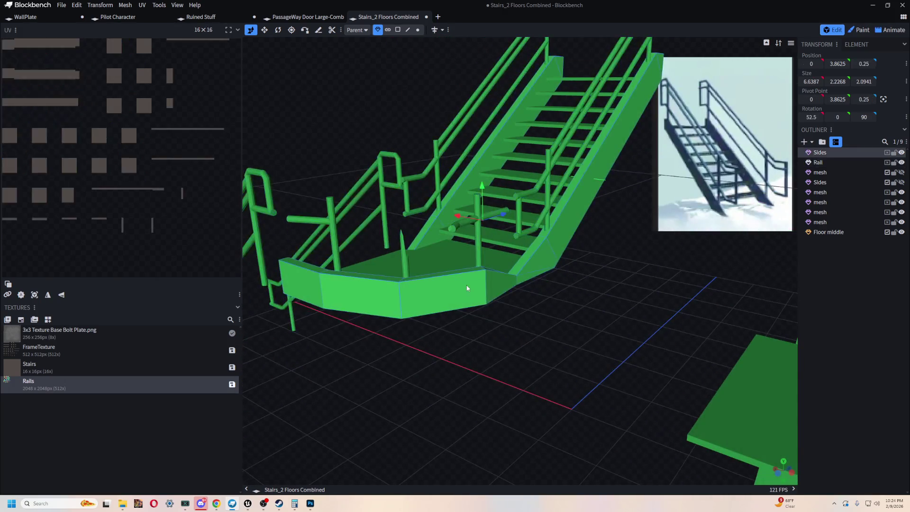
pyautogui.moveTo(466, 286); pyautogui.dragTo(586, 396)
pyautogui.scroll(3, 520, 336)
pyautogui.click(519, 336)
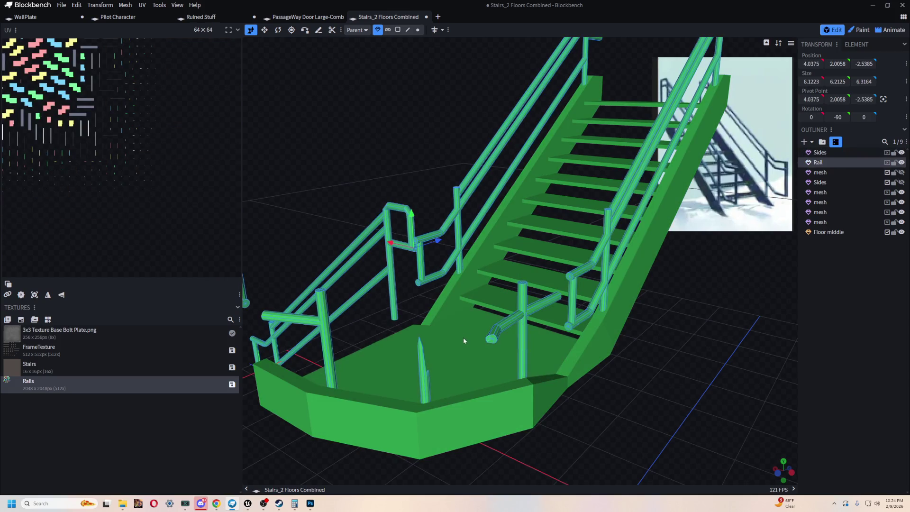
pyautogui.moveTo(463, 337); pyautogui.dragTo(463, 256)
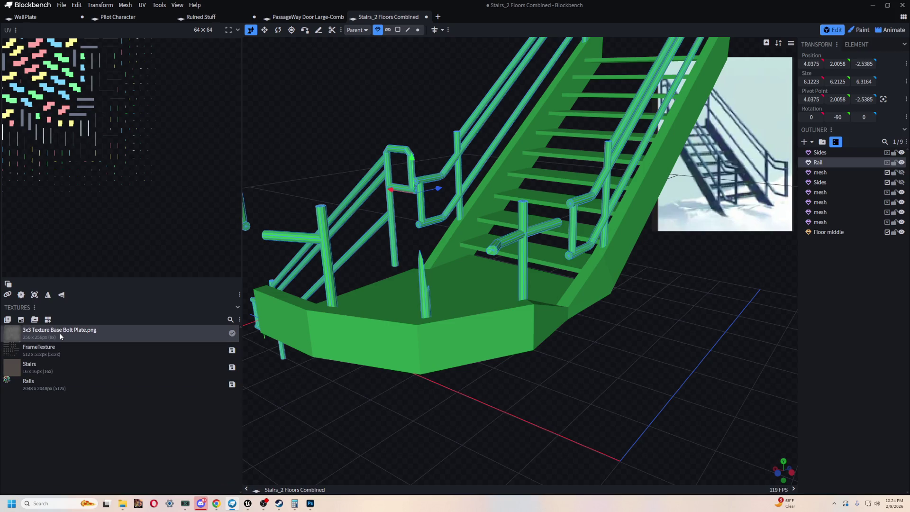
pyautogui.scroll(-5, 385, 366)
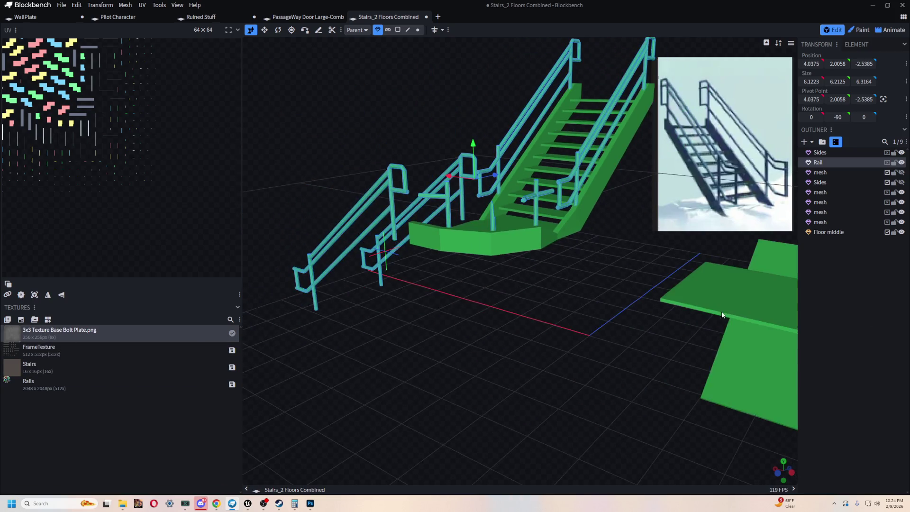
pyautogui.moveTo(722, 311)
pyautogui.mouseDown()
pyautogui.moveTo(576, 319)
pyautogui.moveTo(664, 343)
pyautogui.mouseUp()
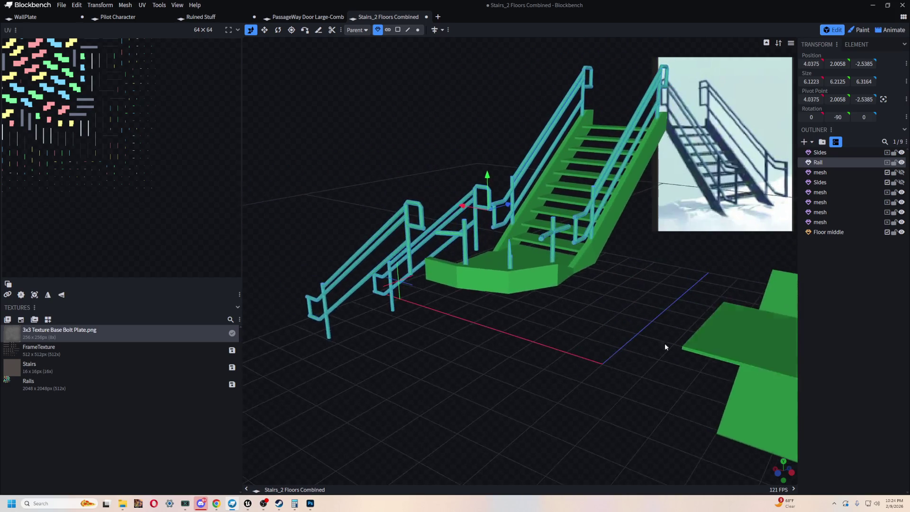
pyautogui.scroll(3, 664, 343)
pyautogui.click(837, 175)
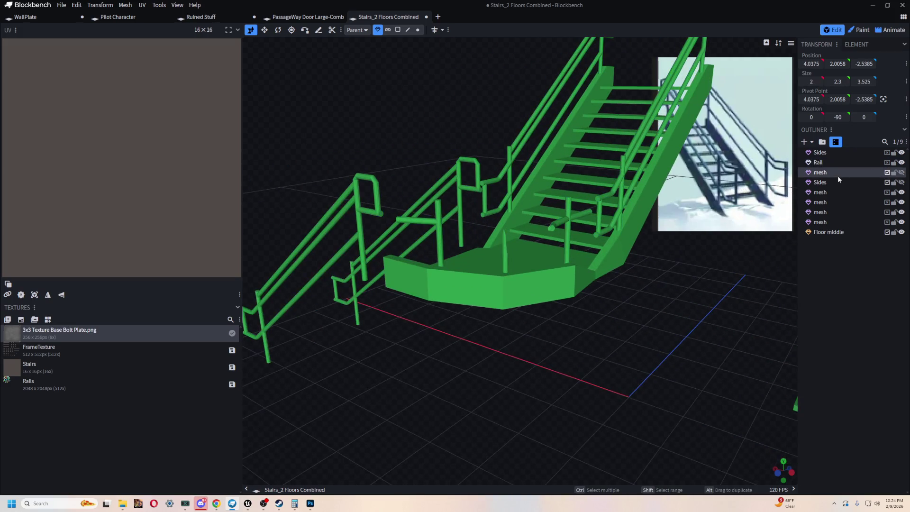
# - Toggle the lower stair mesh's visibility, leaving it hidden
pyautogui.click(902, 173)
pyautogui.click(901, 173)
pyautogui.click(902, 173)
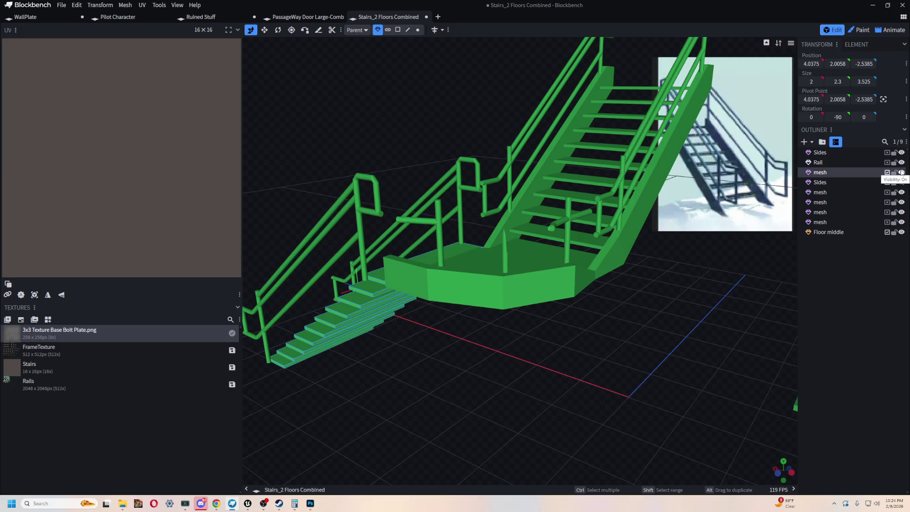
pyautogui.click(902, 172)
pyautogui.moveTo(551, 377)
pyautogui.mouseDown()
pyautogui.moveTo(569, 224)
pyautogui.moveTo(648, 328)
pyautogui.mouseUp()
# - Rename the stair steps mesh to Stairs in the outliner
pyautogui.click(568, 224)
pyautogui.doubleClick(820, 223)
pyautogui.write('Stairs')
pyautogui.press('Return')
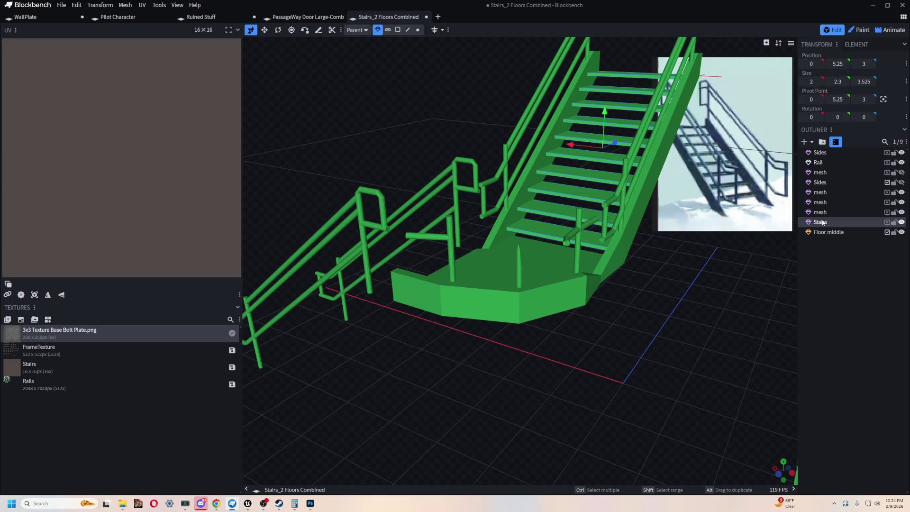
# - Select the Sides, Rail and unnamed mesh elements while orbiting the staircase
pyautogui.click(530, 308)
pyautogui.moveTo(553, 339)
pyautogui.mouseDown()
pyautogui.moveTo(462, 277)
pyautogui.moveTo(412, 384)
pyautogui.moveTo(532, 347)
pyautogui.moveTo(649, 205)
pyautogui.mouseUp()
pyautogui.moveTo(608, 298); pyautogui.dragTo(371, 312)
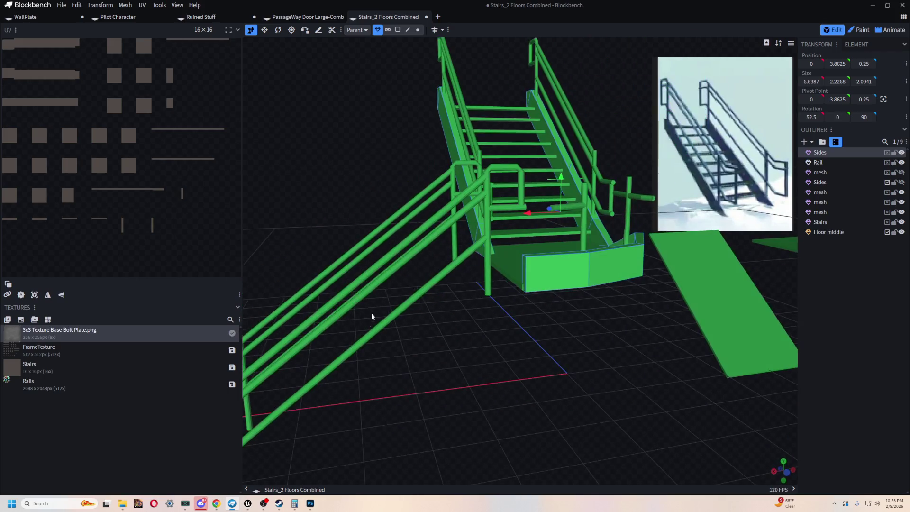
pyautogui.click(372, 315)
pyautogui.moveTo(495, 358)
pyautogui.mouseDown()
pyautogui.moveTo(556, 373)
pyautogui.moveTo(457, 375)
pyautogui.moveTo(472, 27)
pyautogui.mouseUp()
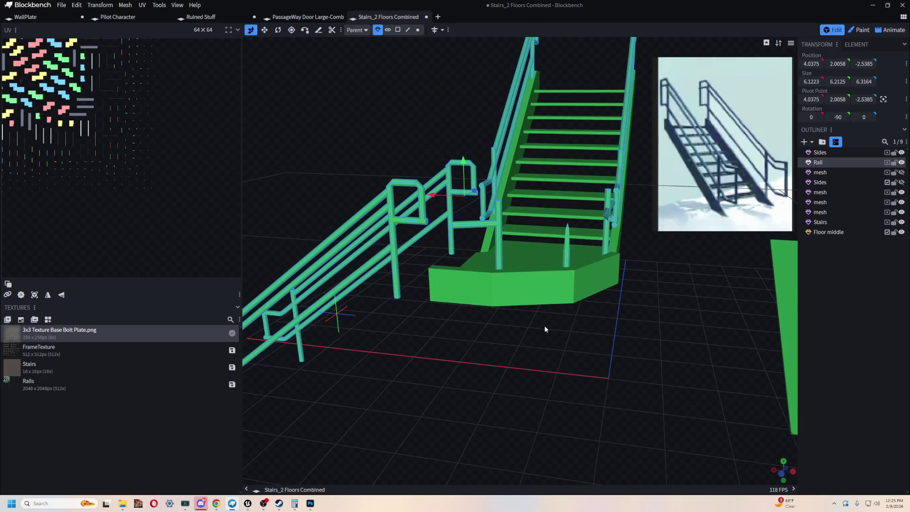
pyautogui.scroll(2, 544, 325)
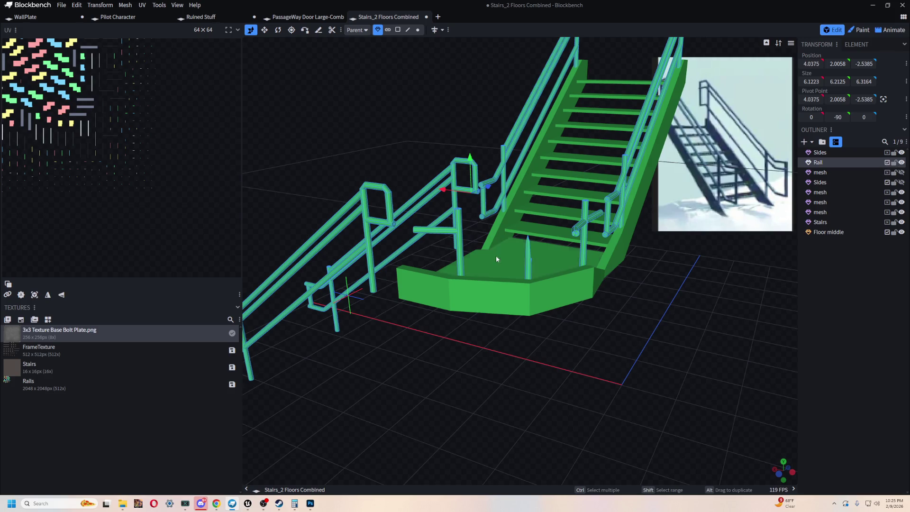
pyautogui.click(830, 174)
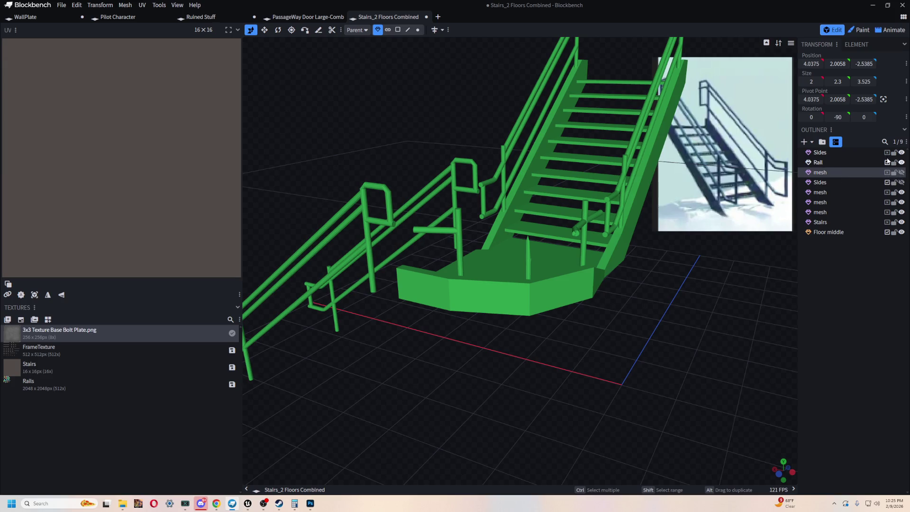
pyautogui.click(869, 164)
pyautogui.click(861, 184)
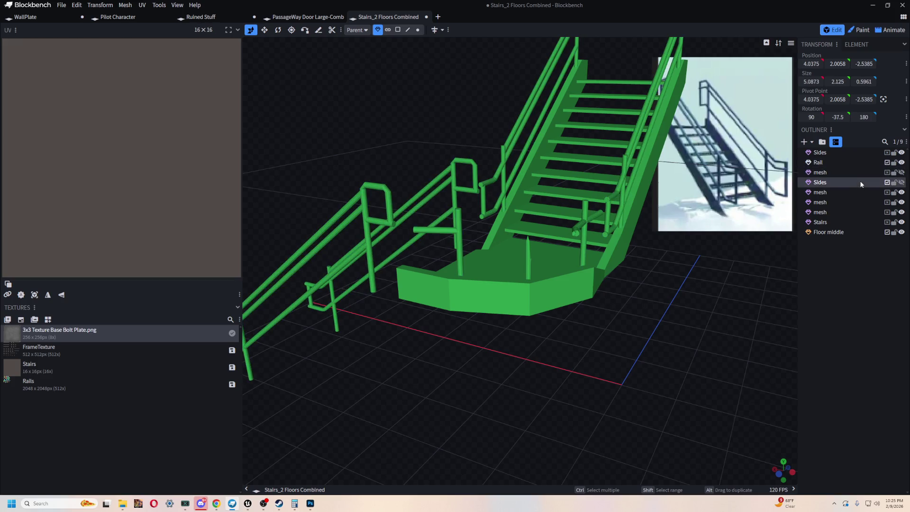
# - Keep the lower Sides piece hidden, then select the upper Sides, Rail and Floor middle pieces
pyautogui.click(902, 183)
pyautogui.click(902, 182)
pyautogui.click(901, 182)
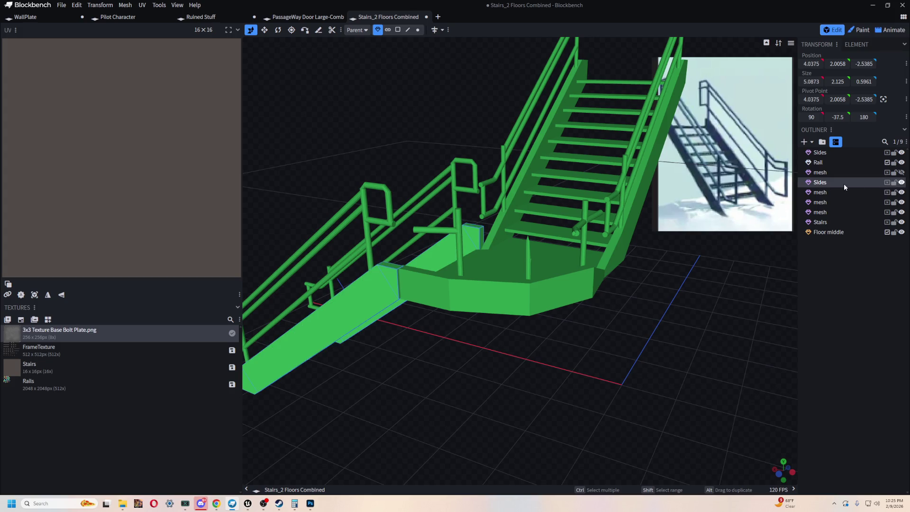
pyautogui.click(902, 182)
pyautogui.click(845, 191)
pyautogui.click(639, 191)
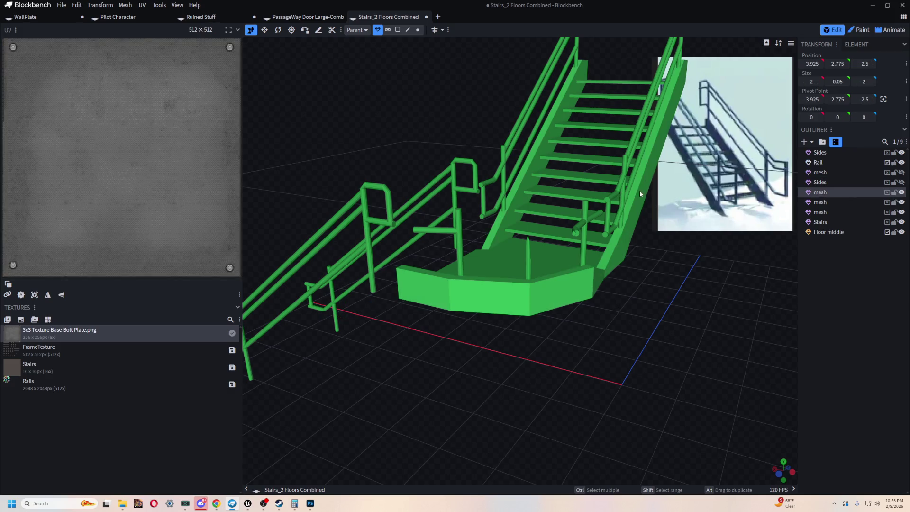
pyautogui.click(818, 162)
pyautogui.click(833, 233)
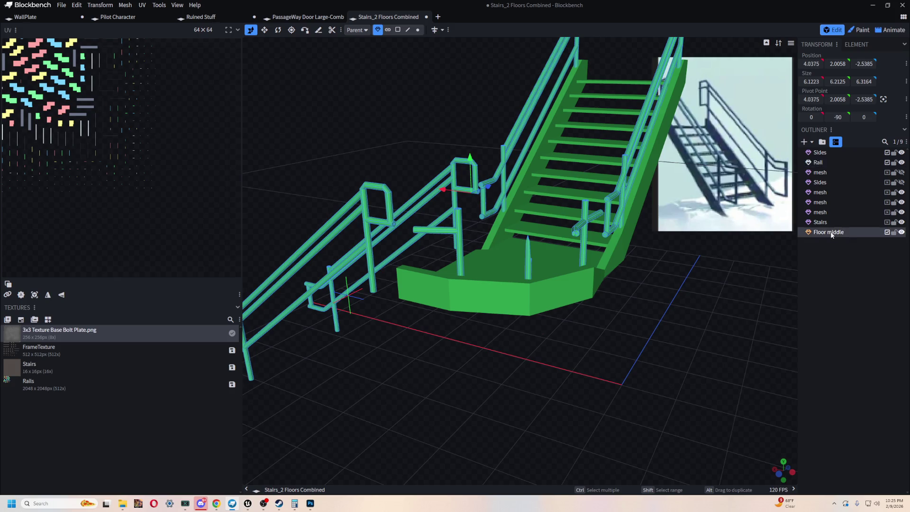
# - Frame the textured staircase and switch to texture painting mode
pyautogui.scroll(3, 664, 355)
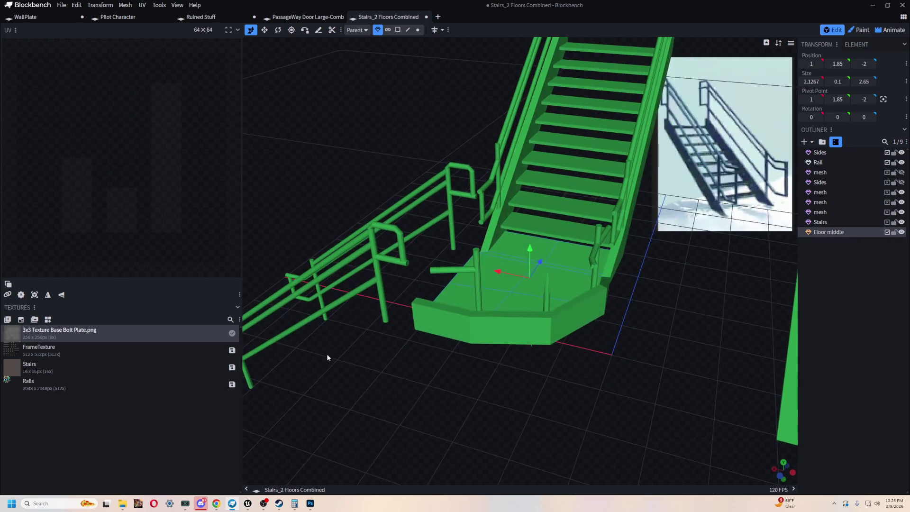
pyautogui.moveTo(614, 368); pyautogui.dragTo(588, 320)
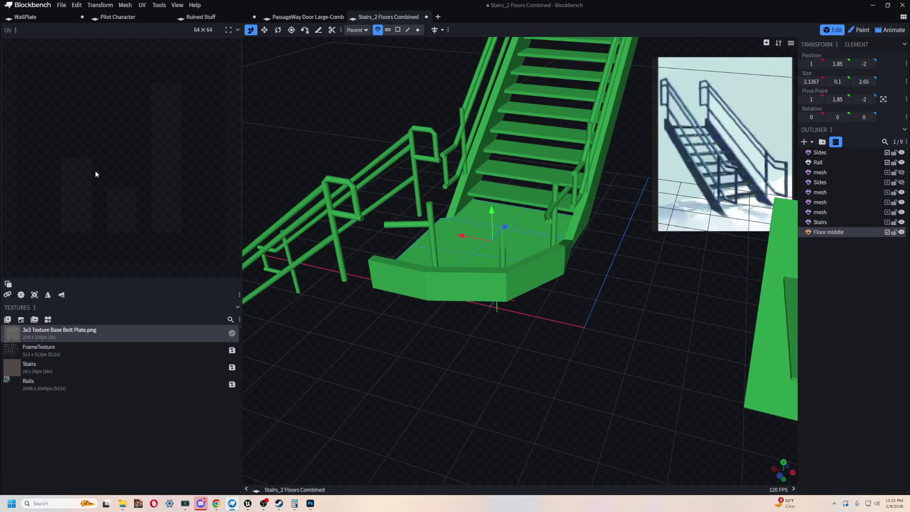
pyautogui.moveTo(645, 328); pyautogui.dragTo(842, 86)
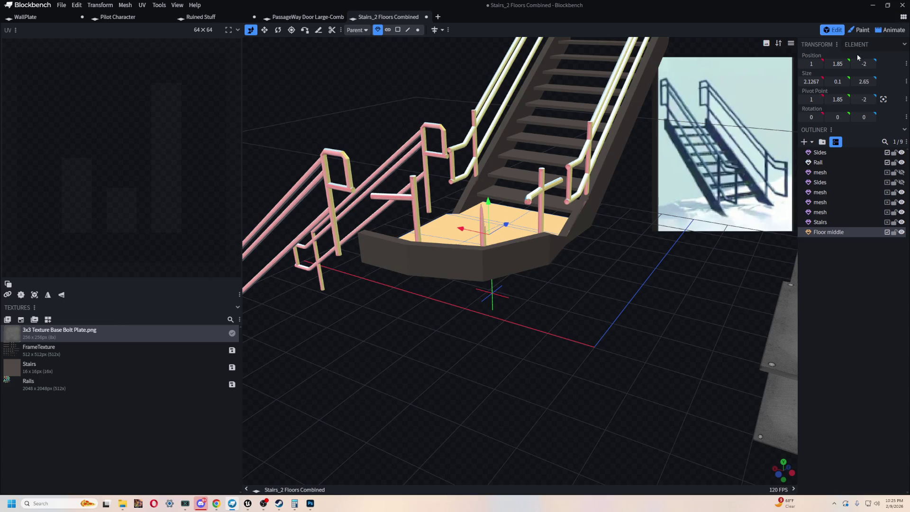
pyautogui.click(858, 29)
# - Create the MiddleFloor texture for the landing floor, then return to Edit mode
pyautogui.click(21, 198)
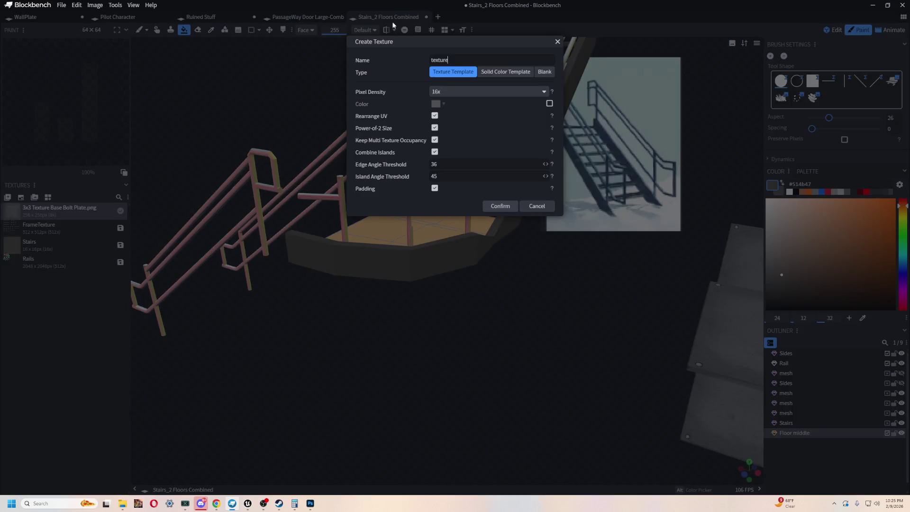
pyautogui.click(459, 92)
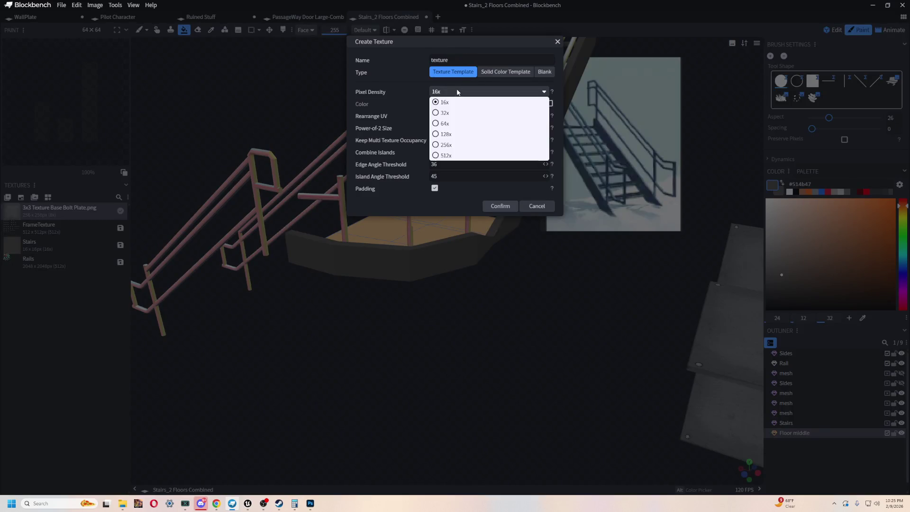
pyautogui.click(458, 156)
pyautogui.write('MiddleFloor')
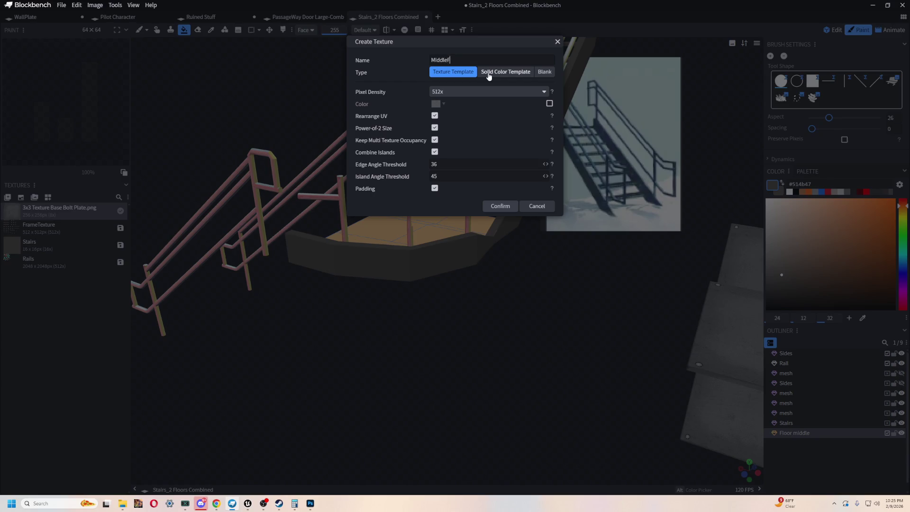
pyautogui.click(494, 206)
pyautogui.moveTo(426, 335)
pyautogui.mouseDown()
pyautogui.moveTo(403, 357)
pyautogui.moveTo(532, 361)
pyautogui.moveTo(477, 365)
pyautogui.mouseUp()
pyautogui.click(841, 32)
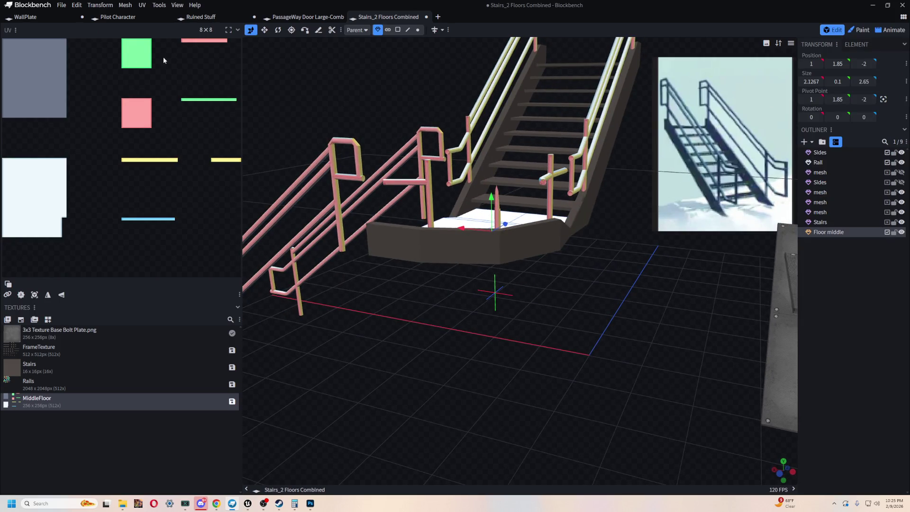
# - Open the File menu to reach the export options
pyautogui.click(61, 6)
# - Export the model as glTF 'Stairs_2 Floors Combined' into the Stairs folder
pyautogui.moveTo(133, 146)
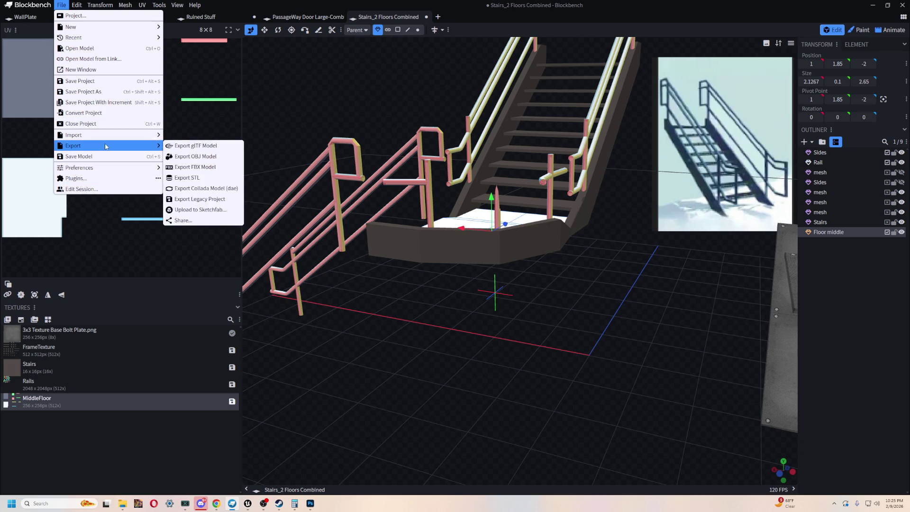
pyautogui.click(216, 148)
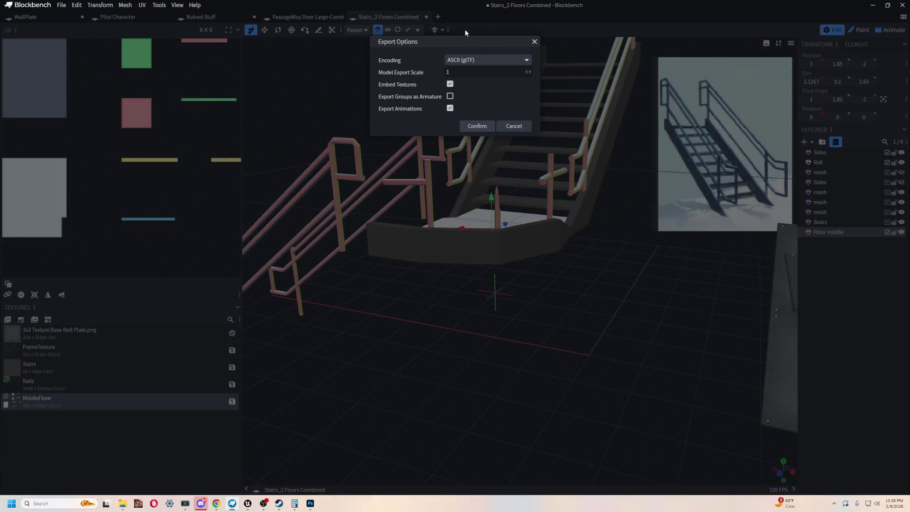
pyautogui.click(477, 126)
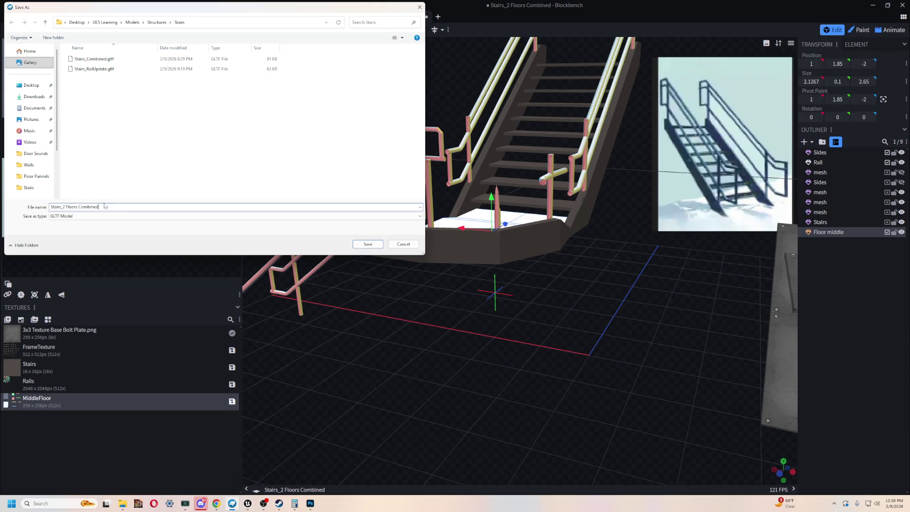
pyautogui.click(368, 244)
pyautogui.click(247, 503)
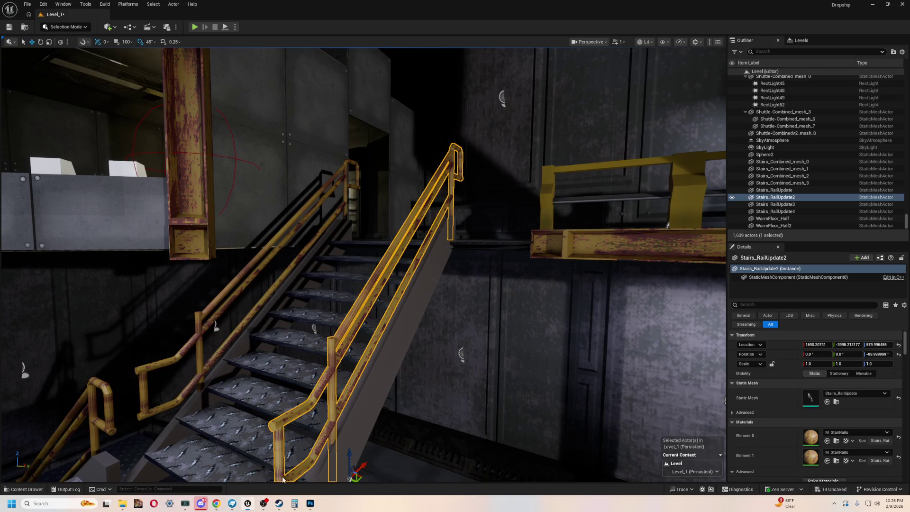
# - Import Stairs_2 Floors Combined.gltf into Assets > Structure > Stairs_Combined with default settings
pyautogui.hotkey('ctrl', 'space')
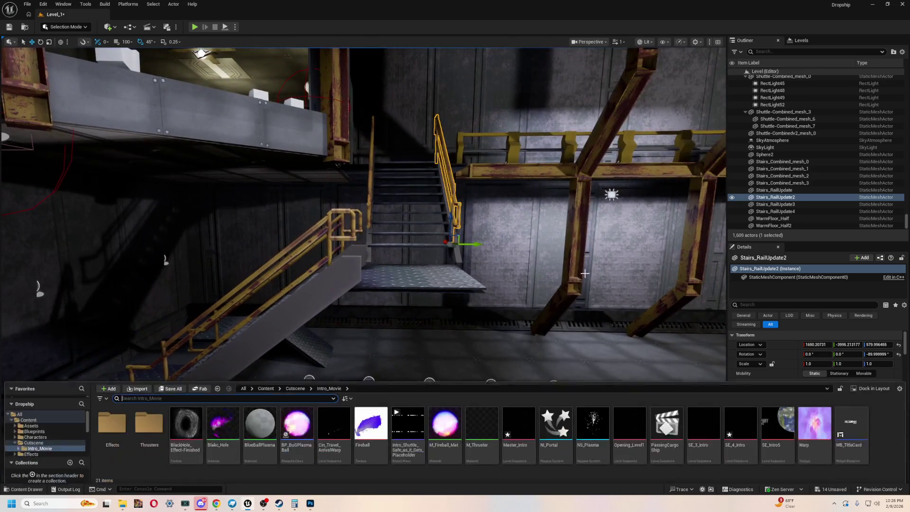
pyautogui.click(31, 423)
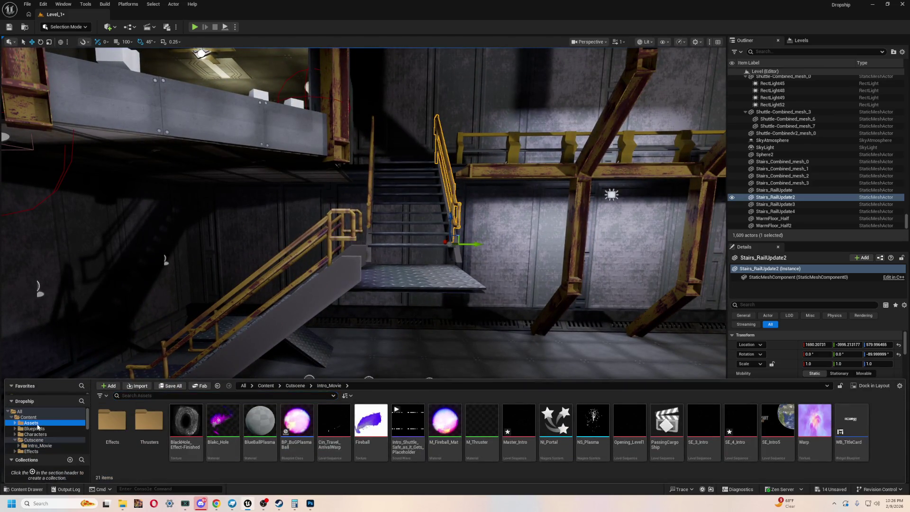
pyautogui.doubleClick(334, 419)
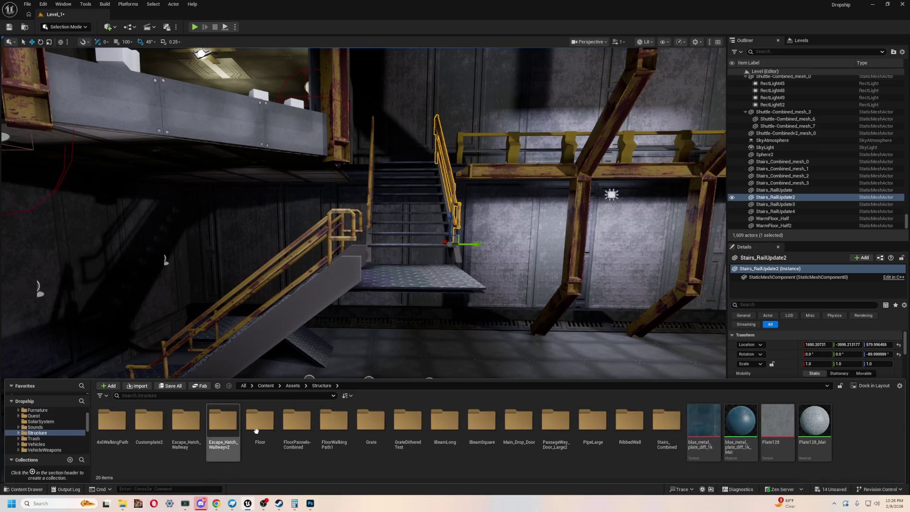
pyautogui.doubleClick(667, 420)
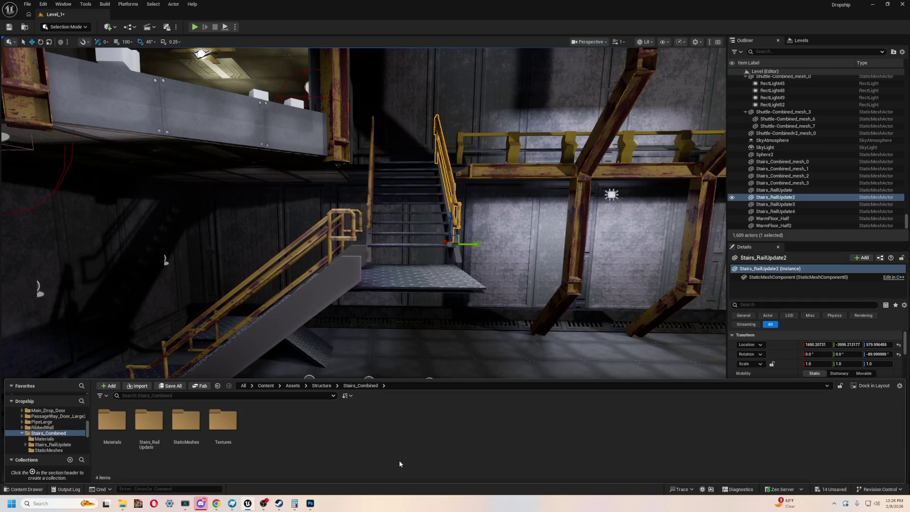
pyautogui.click(138, 386)
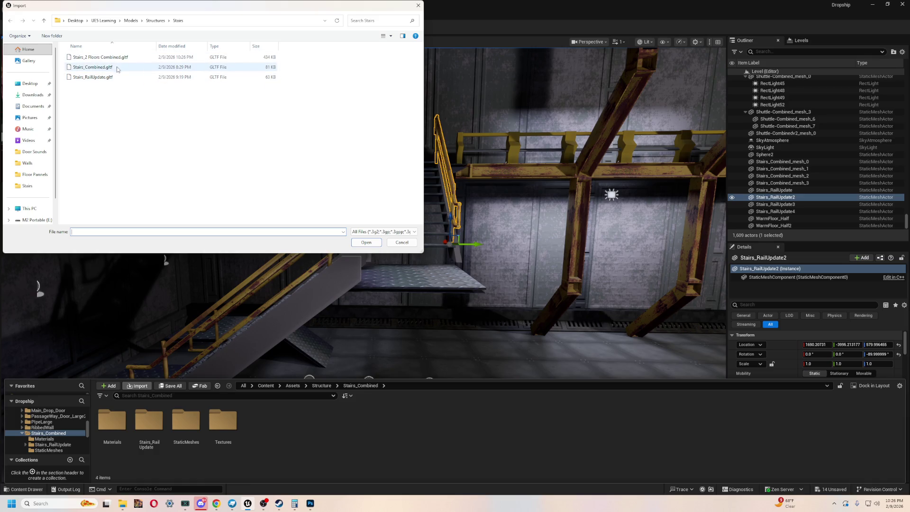
pyautogui.doubleClick(110, 58)
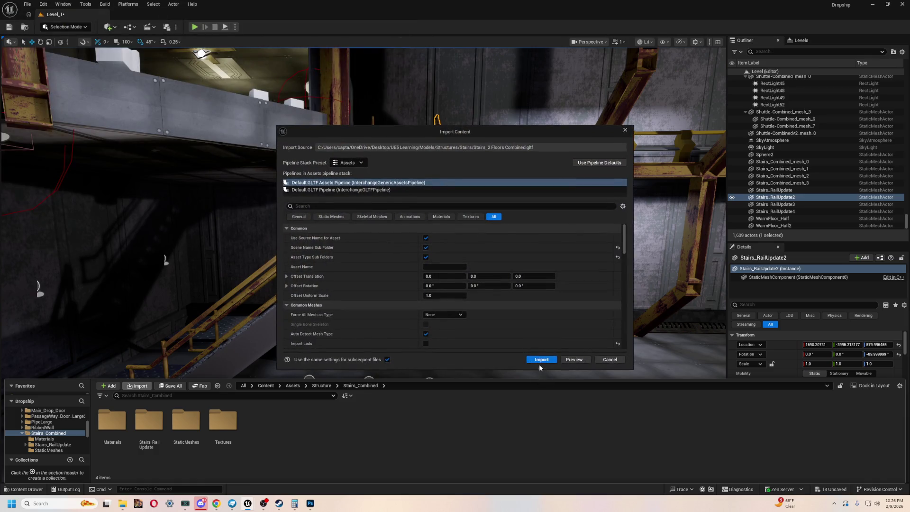
pyautogui.click(540, 362)
# - Place the imported mesh_1 railing from StaticMeshes onto the dropship floor
pyautogui.moveTo(318, 331)
pyautogui.mouseDown()
pyautogui.moveTo(336, 303)
pyautogui.moveTo(355, 296)
pyautogui.mouseUp()
pyautogui.click(419, 293)
pyautogui.moveTo(419, 293); pyautogui.dragTo(421, 334)
pyautogui.hotkey('ctrl', 'space')
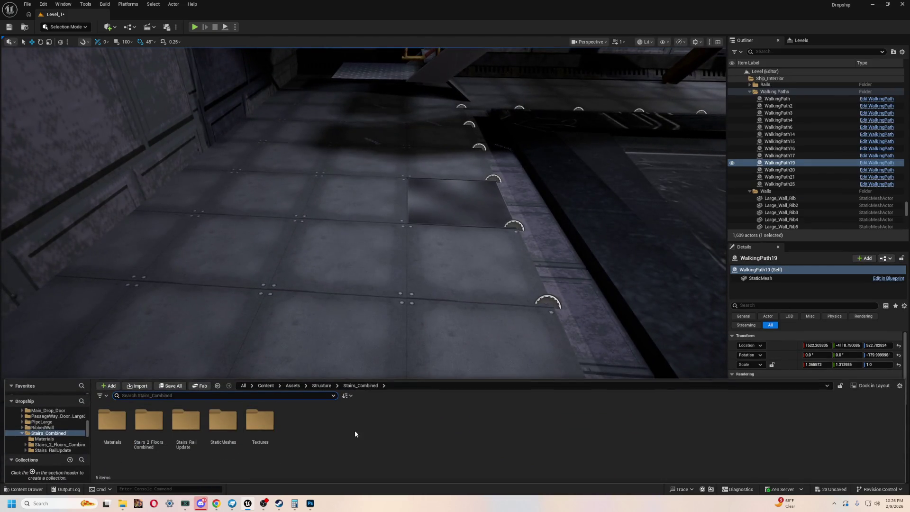
pyautogui.doubleClick(149, 419)
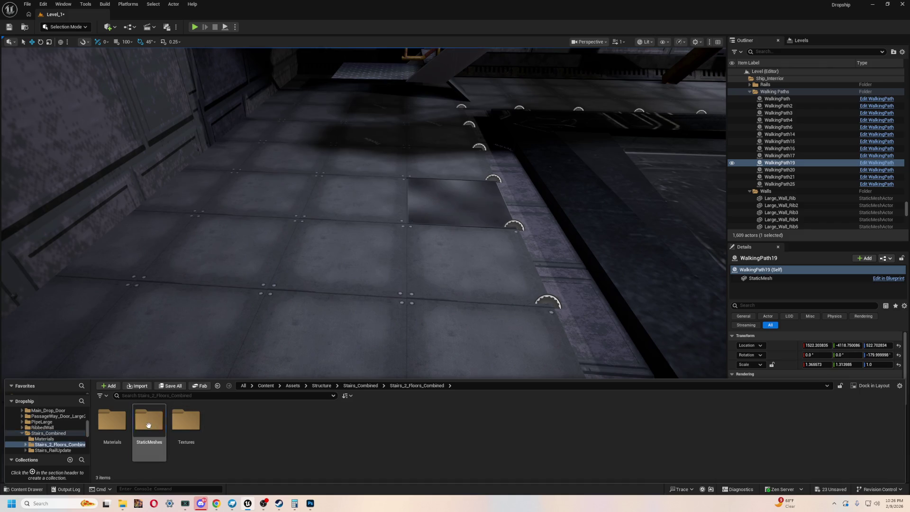
pyautogui.doubleClick(148, 424)
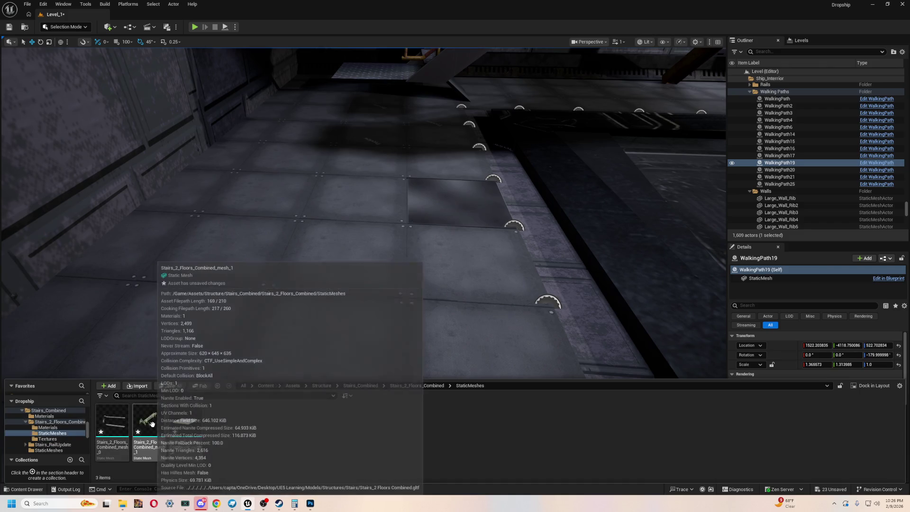
pyautogui.moveTo(152, 423); pyautogui.dragTo(326, 234)
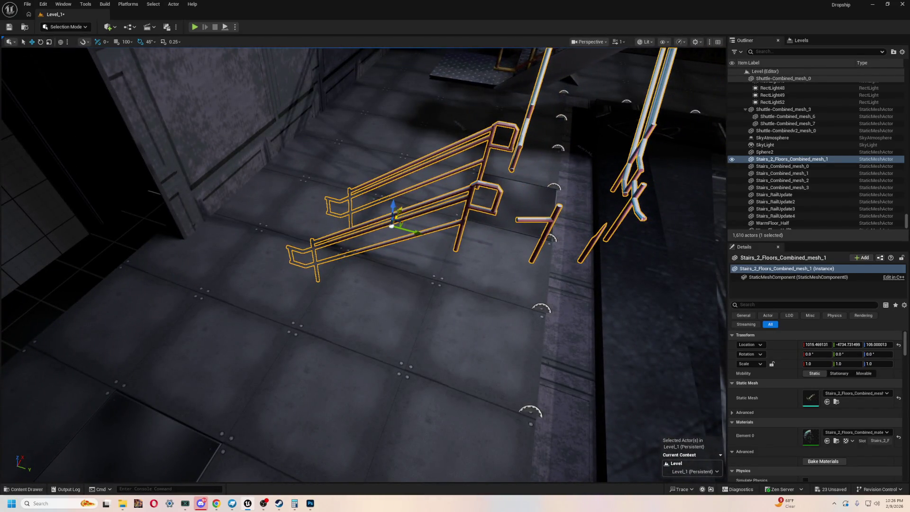
# - Try moving the railing along X and upward, then undo the moves and its placement
pyautogui.moveTo(393, 223)
pyautogui.mouseDown()
pyautogui.moveTo(335, 325)
pyautogui.moveTo(308, 254)
pyautogui.moveTo(299, 372)
pyautogui.moveTo(311, 261)
pyautogui.moveTo(311, 306)
pyautogui.mouseUp()
pyautogui.hotkey('ctrl', 'z')
pyautogui.moveTo(318, 353)
pyautogui.mouseDown()
pyautogui.moveTo(210, 311)
pyautogui.moveTo(248, 301)
pyautogui.moveTo(252, 264)
pyautogui.moveTo(250, 280)
pyautogui.moveTo(306, 296)
pyautogui.mouseUp()
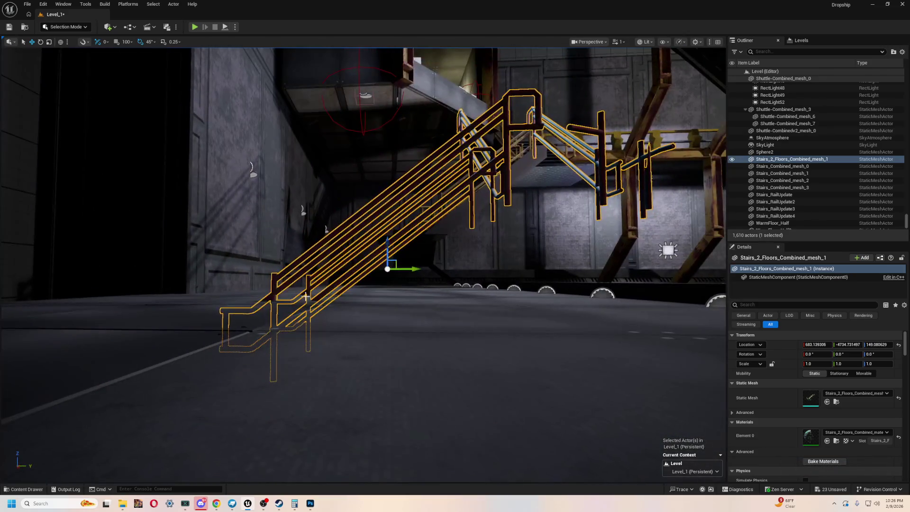
pyautogui.moveTo(386, 238)
pyautogui.mouseDown()
pyautogui.moveTo(387, 211)
pyautogui.moveTo(216, 382)
pyautogui.moveTo(406, 441)
pyautogui.mouseUp()
pyautogui.hotkey('ctrl', 'z')
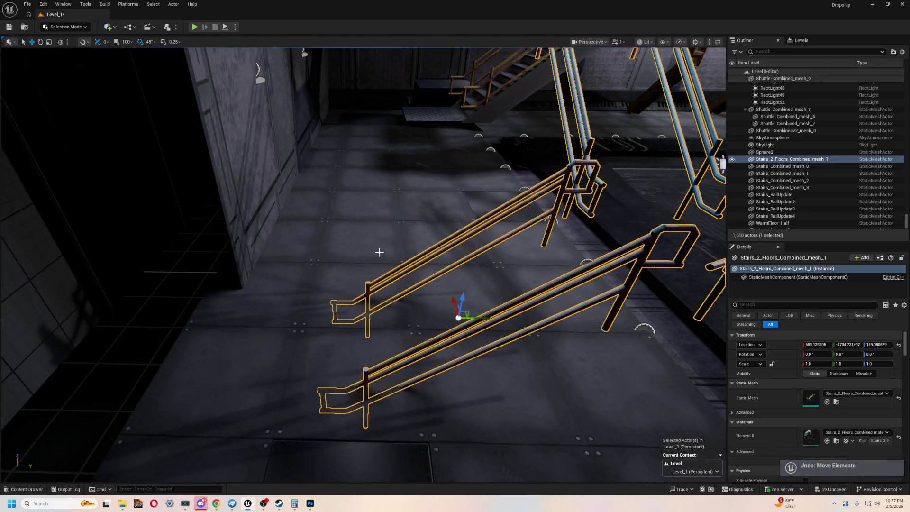
pyautogui.hotkey('ctrl', 'z')
pyautogui.hotkey('ctrl', 'z')
pyautogui.hotkey('ctrl', 'space')
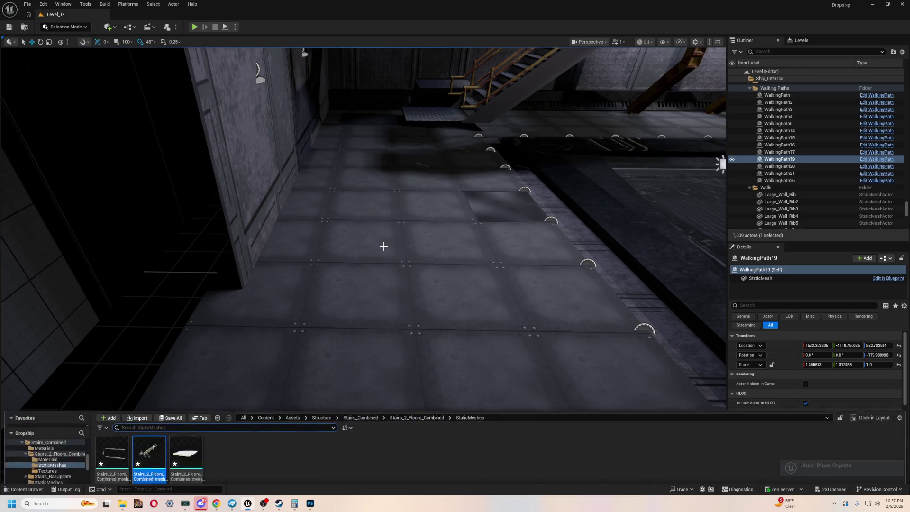
# - Place all three Stairs_2_Floors_Combined meshes in the level together
pyautogui.keyDown('ctrl'); pyautogui.click(185, 422); pyautogui.keyUp('ctrl')
pyautogui.keyDown('ctrl'); pyautogui.click(113, 421); pyautogui.keyUp('ctrl')
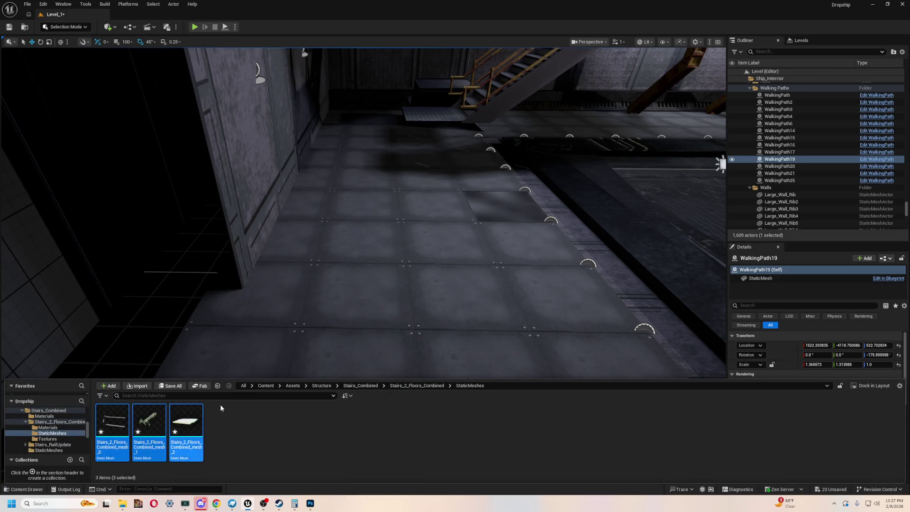
pyautogui.moveTo(255, 346)
pyautogui.mouseDown()
pyautogui.moveTo(467, 278)
pyautogui.moveTo(412, 260)
pyautogui.moveTo(518, 354)
pyautogui.mouseUp()
# - Rotate the mesh_0 landing piece to -90, -45, 270
pyautogui.press('e')
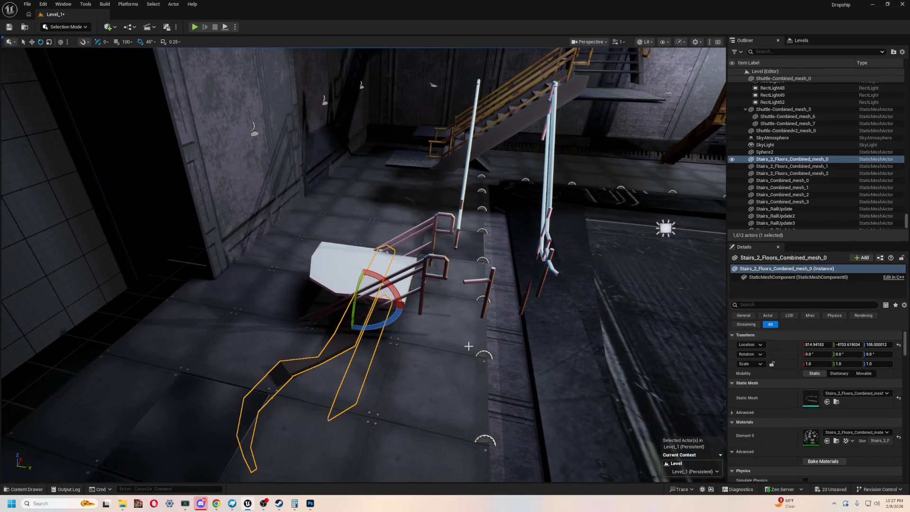
pyautogui.moveTo(391, 323); pyautogui.dragTo(412, 310)
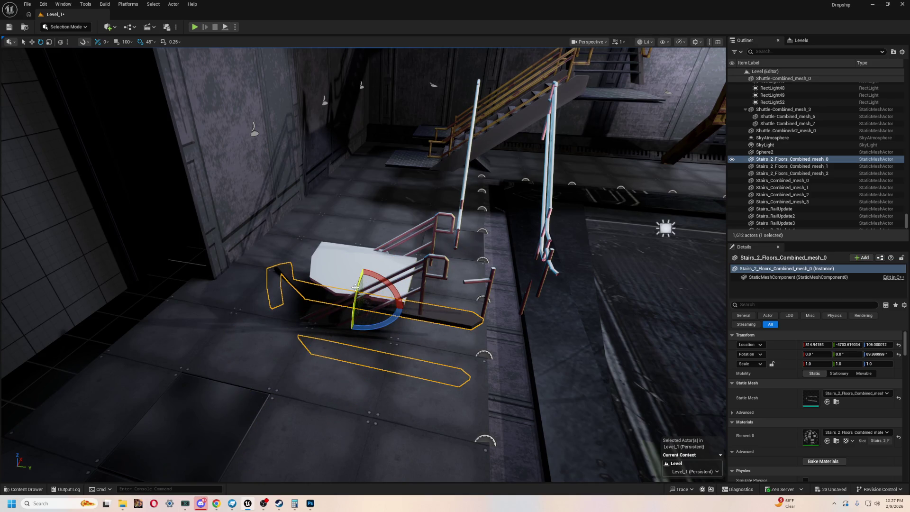
pyautogui.moveTo(375, 276)
pyautogui.mouseDown()
pyautogui.moveTo(363, 344)
pyautogui.moveTo(366, 267)
pyautogui.moveTo(392, 331)
pyautogui.mouseUp()
pyautogui.moveTo(417, 276); pyautogui.dragTo(417, 276)
pyautogui.moveTo(458, 244); pyautogui.dragTo(459, 244)
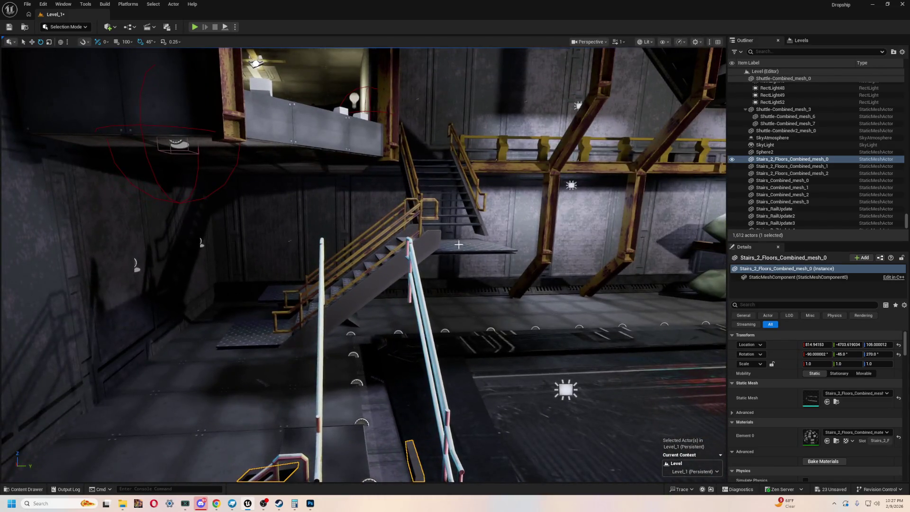
pyautogui.press('f')
pyautogui.press('r')
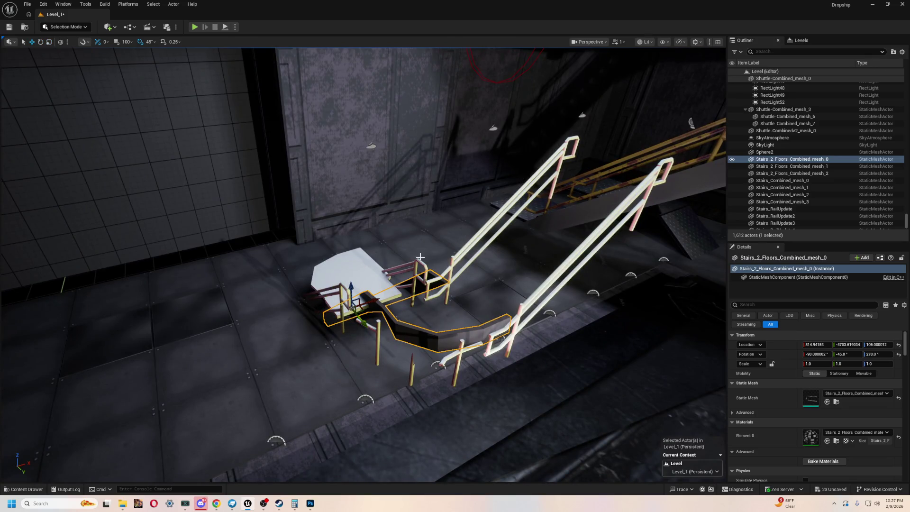
pyautogui.moveTo(349, 284); pyautogui.dragTo(355, 228)
# - Raise the mesh_1 railing to Z 341.79 on the upper level
pyautogui.click(520, 199)
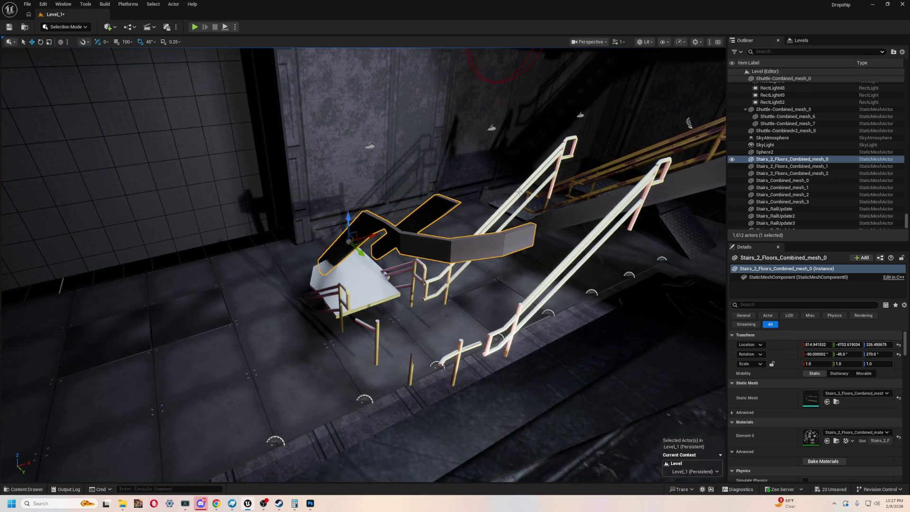
pyautogui.press('f')
pyautogui.moveTo(280, 246)
pyautogui.mouseDown()
pyautogui.moveTo(280, 179)
pyautogui.moveTo(341, 194)
pyautogui.mouseUp()
pyautogui.moveTo(427, 201); pyautogui.dragTo(426, 201)
pyautogui.moveTo(482, 230); pyautogui.dragTo(483, 230)
pyautogui.hotkey('ctrl', 'space')
pyautogui.scroll(-3, 806, 374)
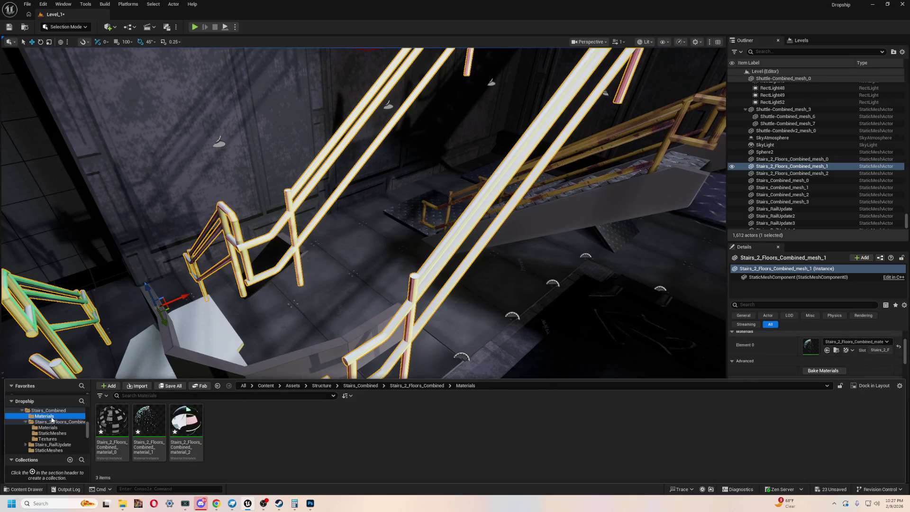
# - Apply the rusty M_StairRails material to the railing's Element 0 slot
pyautogui.moveTo(113, 422); pyautogui.dragTo(811, 343)
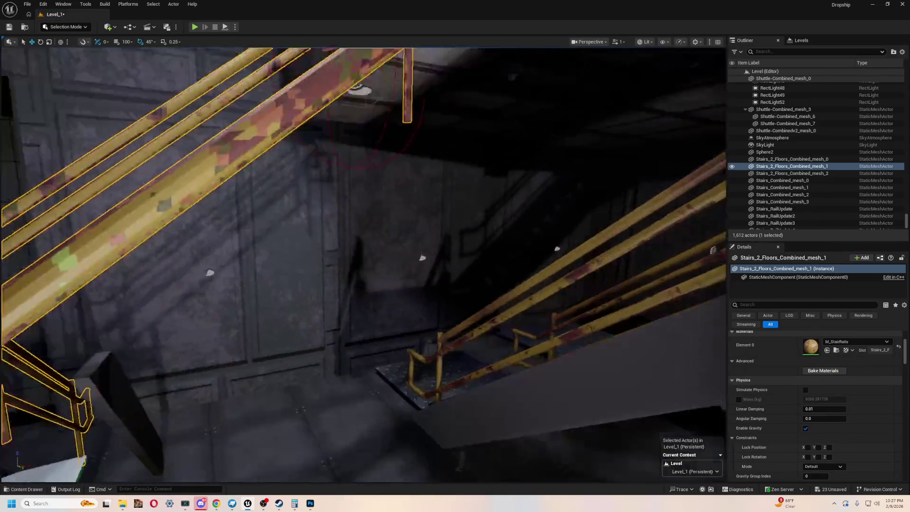
pyautogui.moveTo(364, 265); pyautogui.dragTo(364, 264)
pyautogui.moveTo(479, 255); pyautogui.dragTo(478, 255)
# - Select mesh_0, the mesh_2 landing slab, then the old Stairs_RailUpdate2 railing
pyautogui.click(478, 255)
pyautogui.moveTo(228, 325)
pyautogui.mouseDown()
pyautogui.moveTo(235, 328)
pyautogui.moveTo(248, 261)
pyautogui.moveTo(369, 311)
pyautogui.moveTo(325, 299)
pyautogui.moveTo(591, 377)
pyautogui.moveTo(552, 477)
pyautogui.moveTo(611, 265)
pyautogui.mouseUp()
pyautogui.click(227, 325)
pyautogui.click(621, 264)
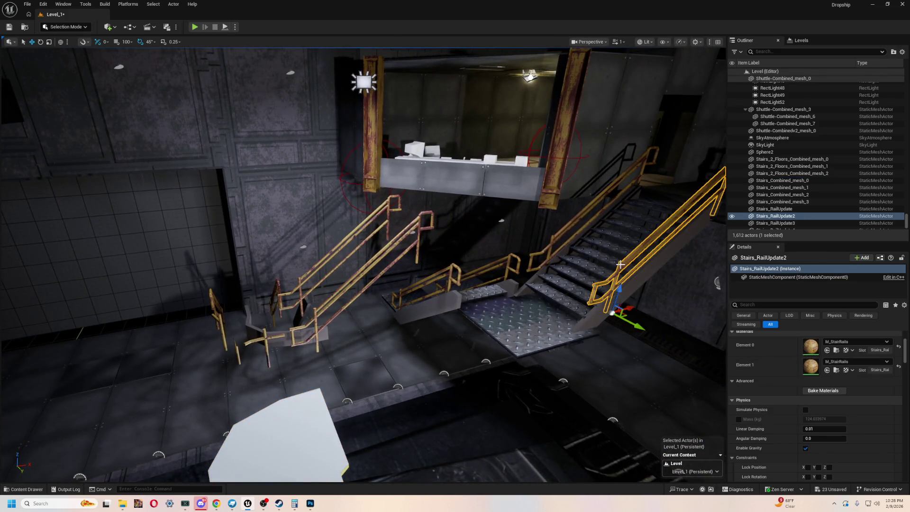
# - Delete the old Stairs_RailUpdate2 and Stairs_RailUpdate railings
pyautogui.press('Delete')
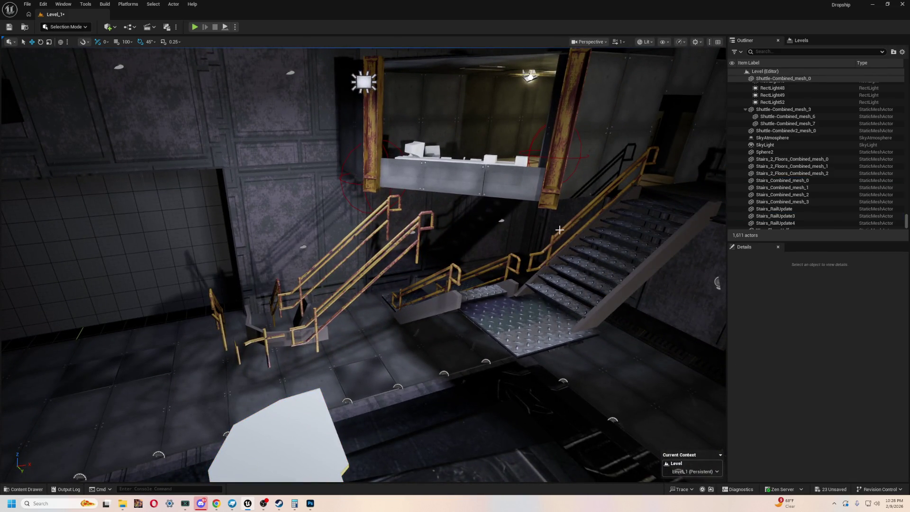
pyautogui.click(560, 232)
pyautogui.press('Delete')
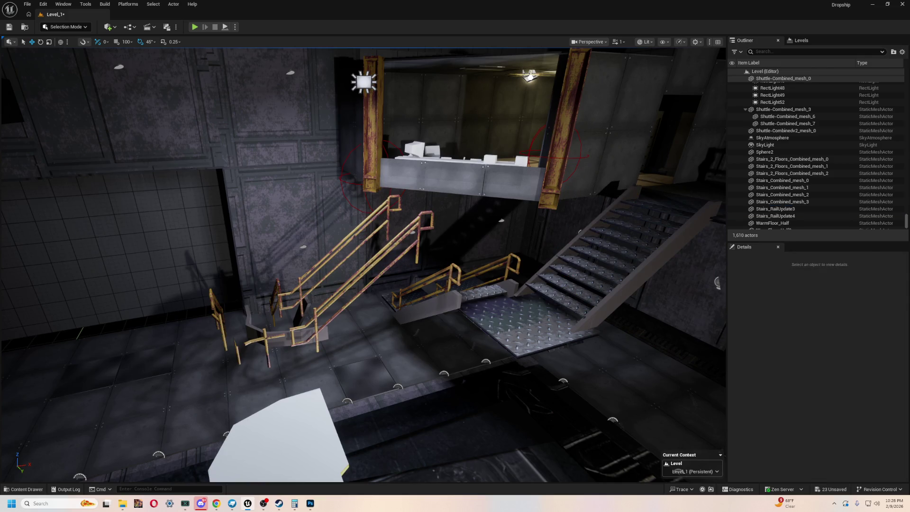
# - Shift the new combined stair railing sideways along Y
pyautogui.click(256, 316)
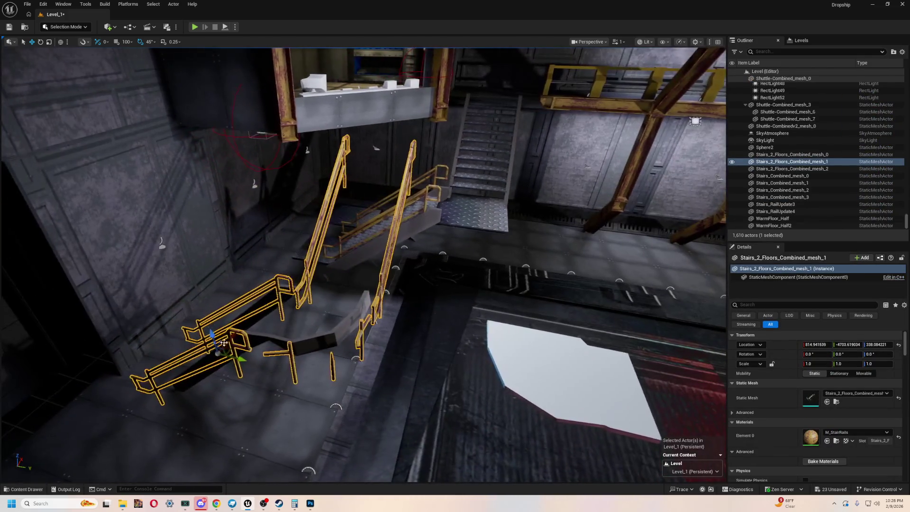
pyautogui.moveTo(224, 342)
pyautogui.mouseDown()
pyautogui.moveTo(389, 377)
pyautogui.moveTo(317, 361)
pyautogui.moveTo(327, 362)
pyautogui.moveTo(425, 210)
pyautogui.mouseUp()
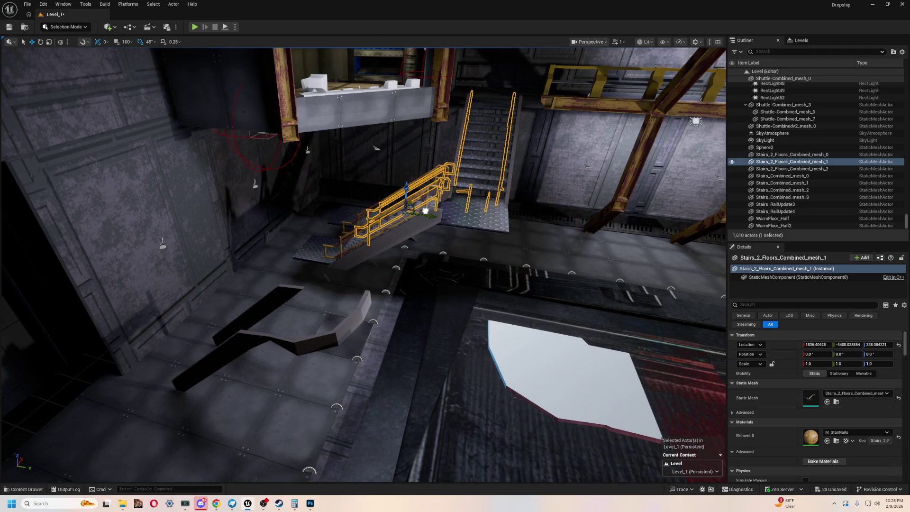
pyautogui.press('f')
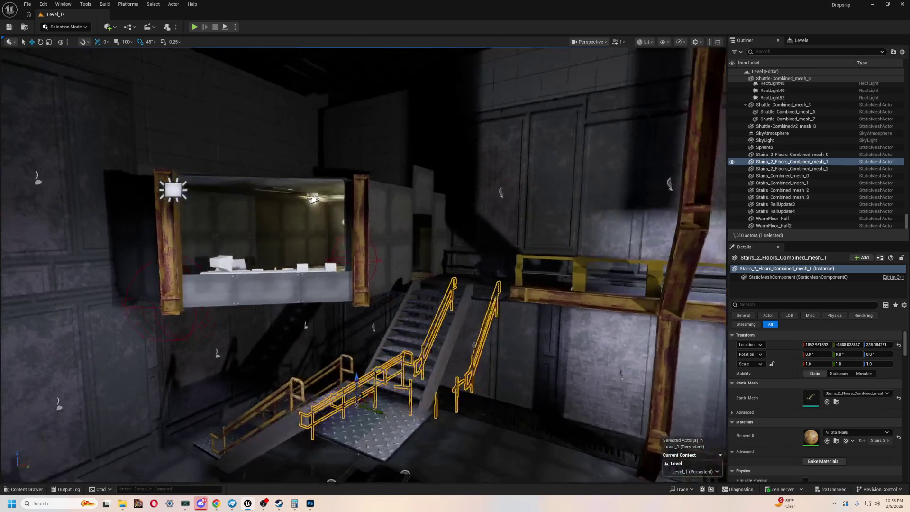
pyautogui.scroll(10, 197, 280)
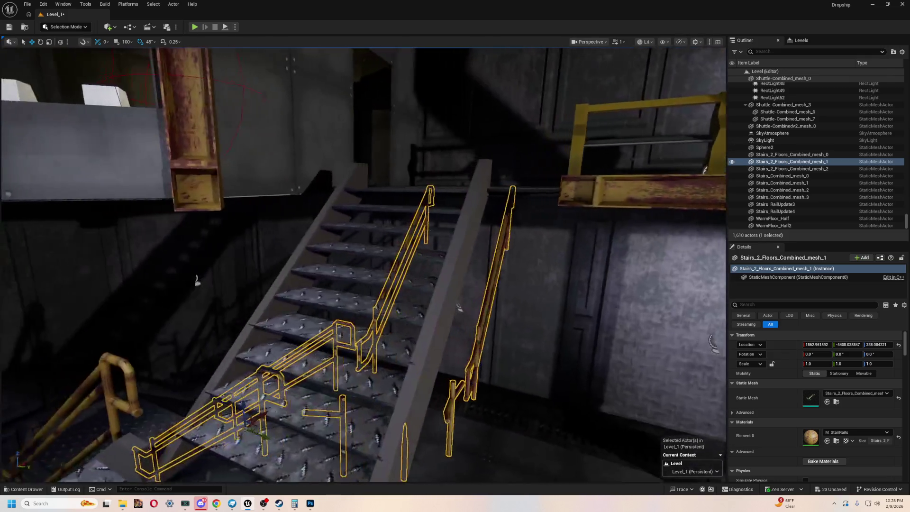
pyautogui.moveTo(197, 280); pyautogui.dragTo(420, 193)
# - Raise and slide the railing over the existing staircase so it sits flush on the landing
pyautogui.moveTo(391, 209); pyautogui.dragTo(417, 149)
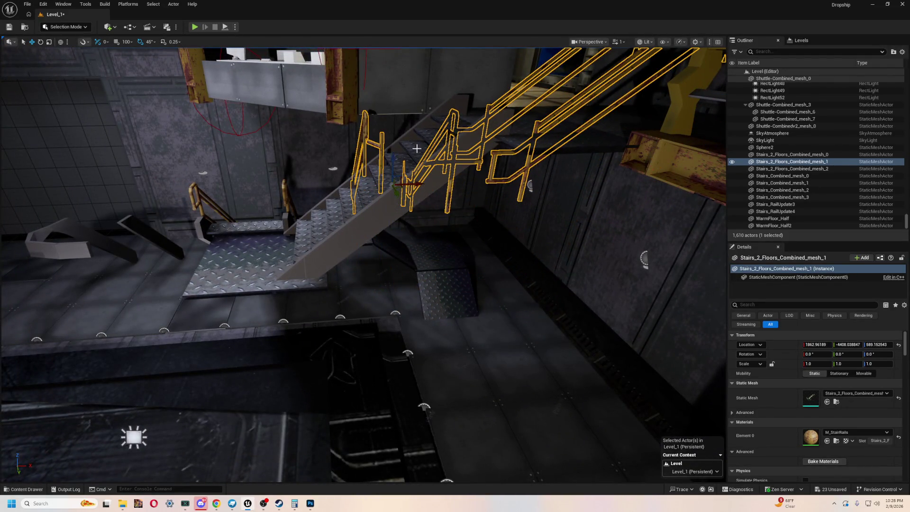
pyautogui.moveTo(418, 179)
pyautogui.mouseDown()
pyautogui.moveTo(325, 200)
pyautogui.moveTo(275, 194)
pyautogui.mouseUp()
pyautogui.press('f')
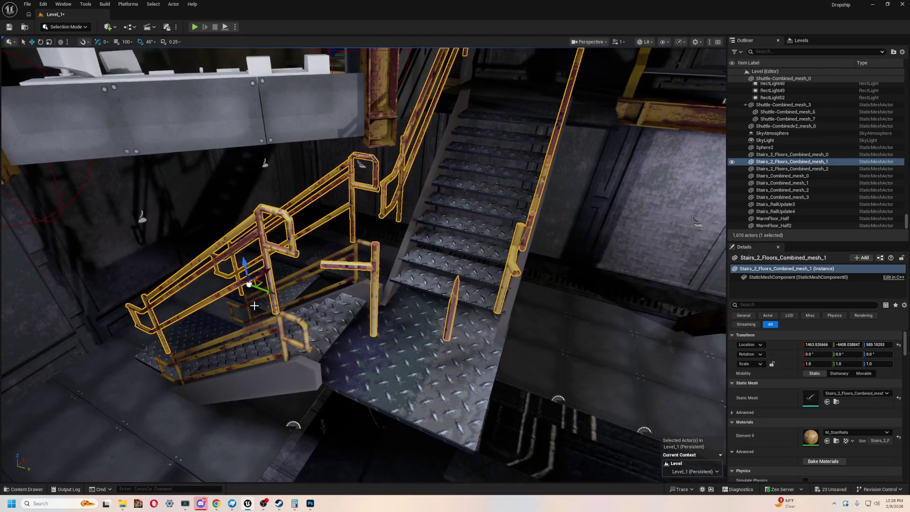
pyautogui.moveTo(266, 292)
pyautogui.mouseDown()
pyautogui.moveTo(272, 288)
pyautogui.moveTo(254, 339)
pyautogui.mouseUp()
pyautogui.press('f')
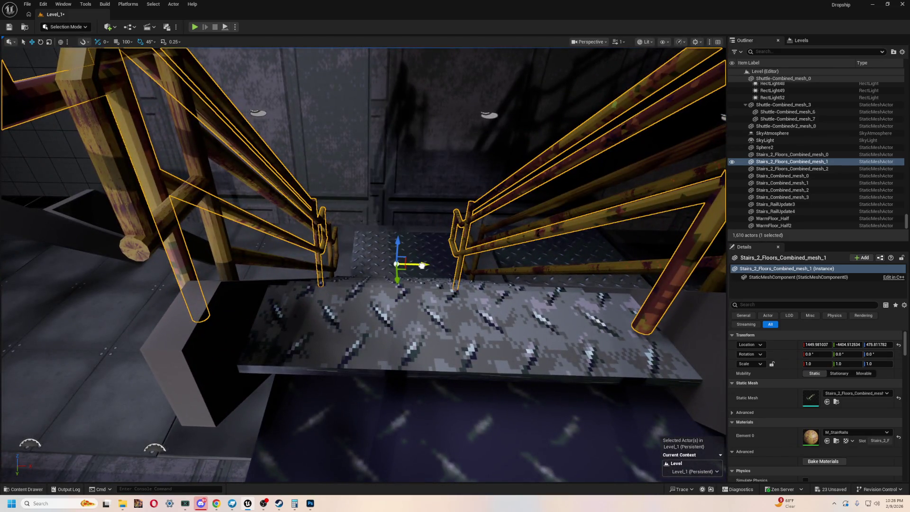
pyautogui.moveTo(421, 265); pyautogui.dragTo(441, 264)
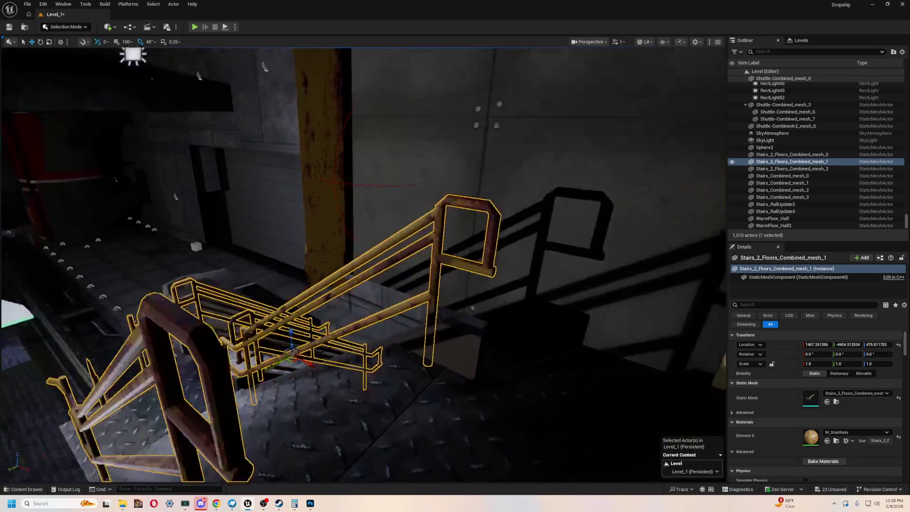
pyautogui.moveTo(398, 215); pyautogui.dragTo(398, 220)
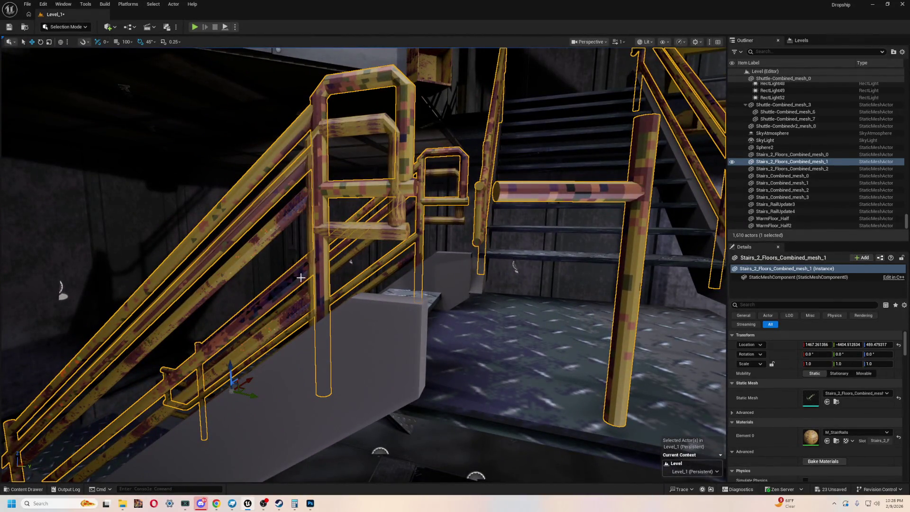
# - Delete the old Stairs_RailUpdate4 railing and refocus on Stairs_2_Floors_Combined_mesh_1
pyautogui.click(447, 216)
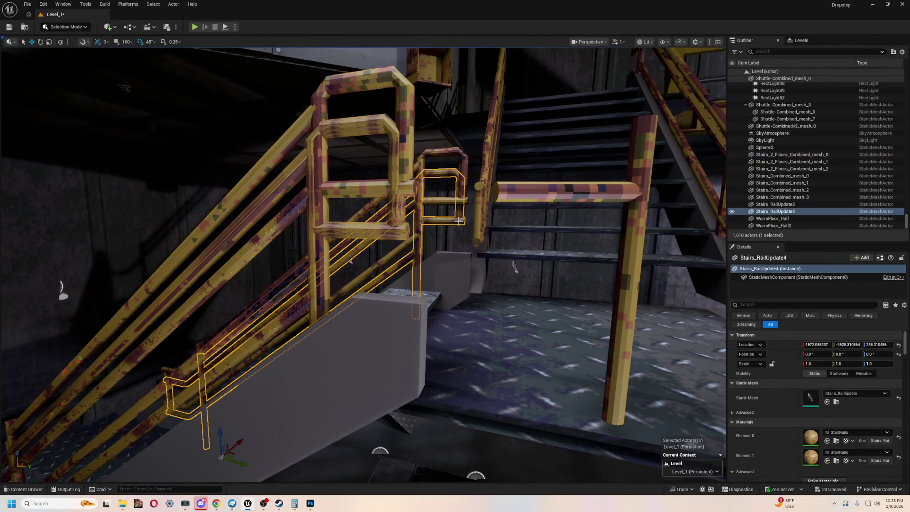
pyautogui.press('Delete')
pyautogui.hotkey('ctrl', 'z')
pyautogui.press('Delete')
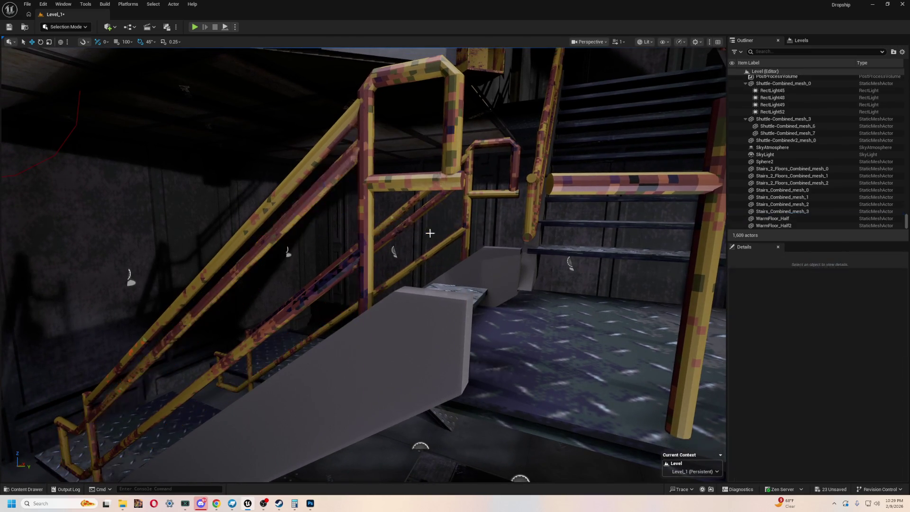
pyautogui.doubleClick(792, 175)
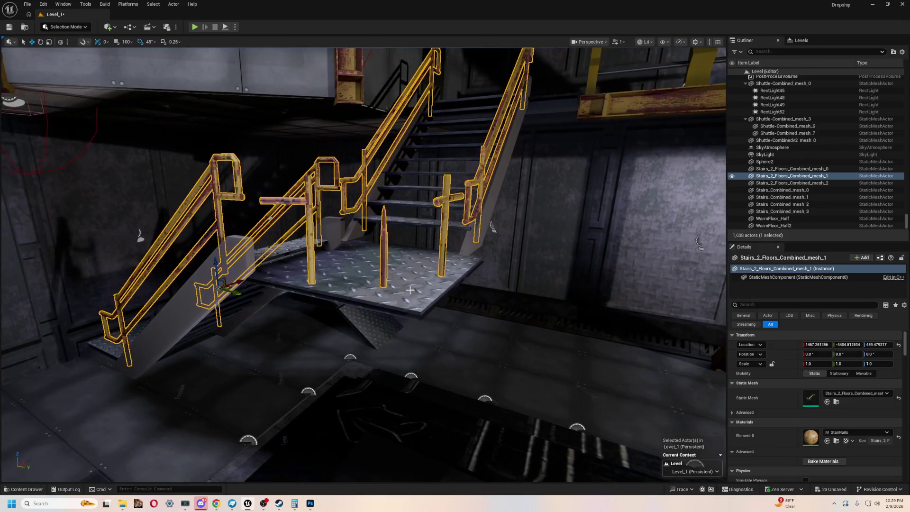
pyautogui.click(311, 286)
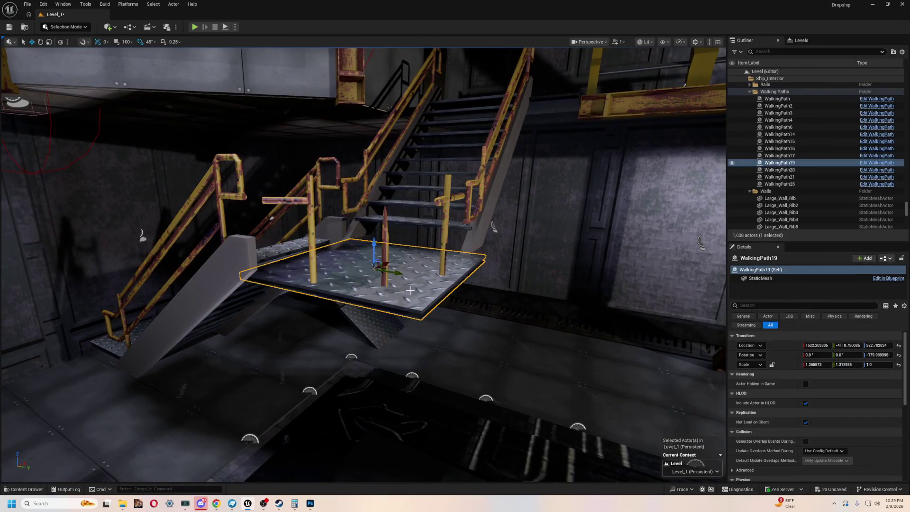
# - Delete the old landing platform and select the white floor slab
pyautogui.press('Delete')
pyautogui.click(272, 218)
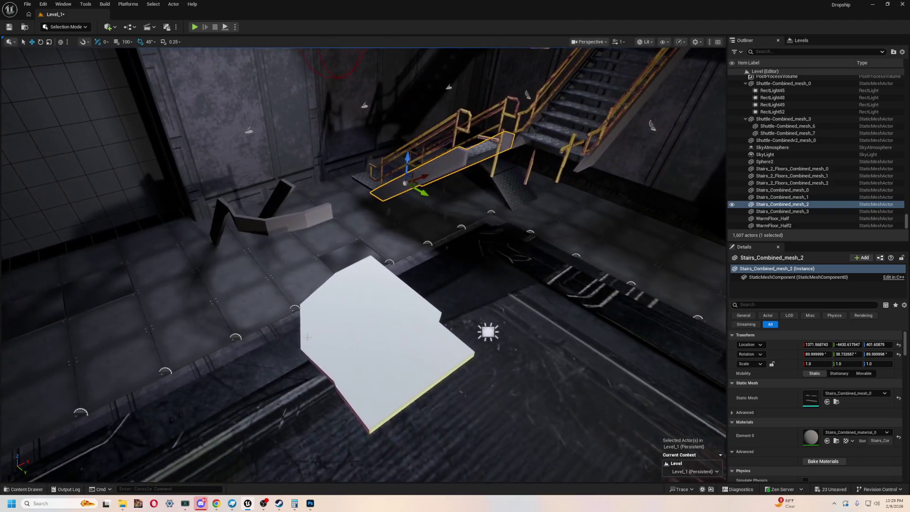
pyautogui.click(370, 306)
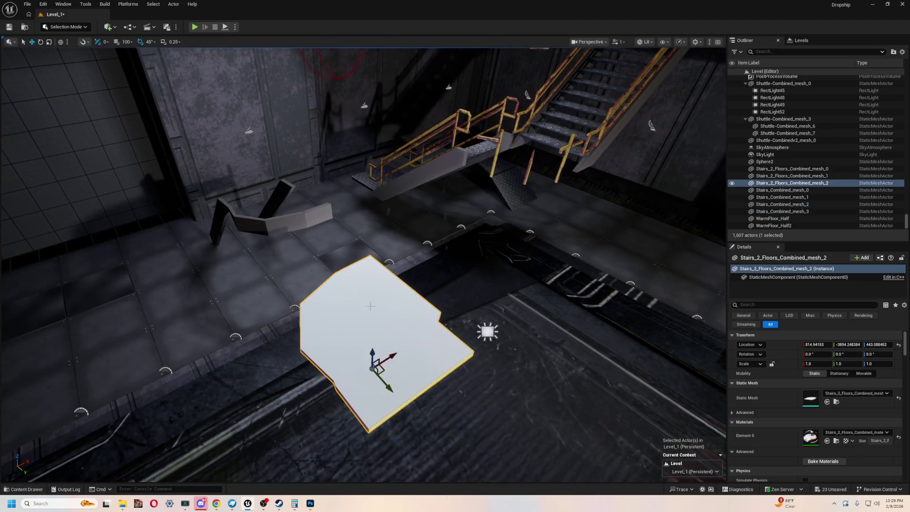
# - Move the white slab under the new stairs and rotate it 270° on Z
pyautogui.moveTo(389, 353)
pyautogui.mouseDown()
pyautogui.moveTo(495, 296)
pyautogui.moveTo(591, 218)
pyautogui.mouseUp()
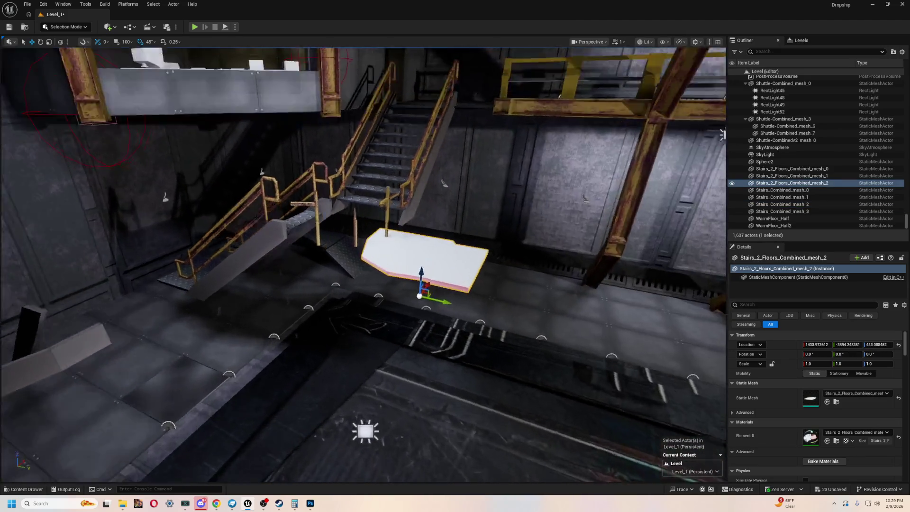
pyautogui.press('e')
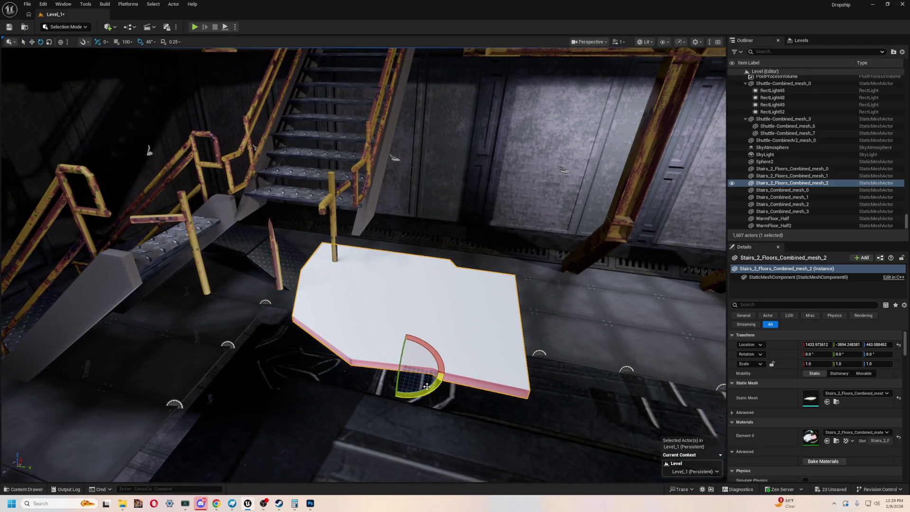
pyautogui.moveTo(411, 341)
pyautogui.mouseDown()
pyautogui.moveTo(462, 374)
pyautogui.moveTo(268, 345)
pyautogui.moveTo(293, 295)
pyautogui.mouseUp()
pyautogui.press('w')
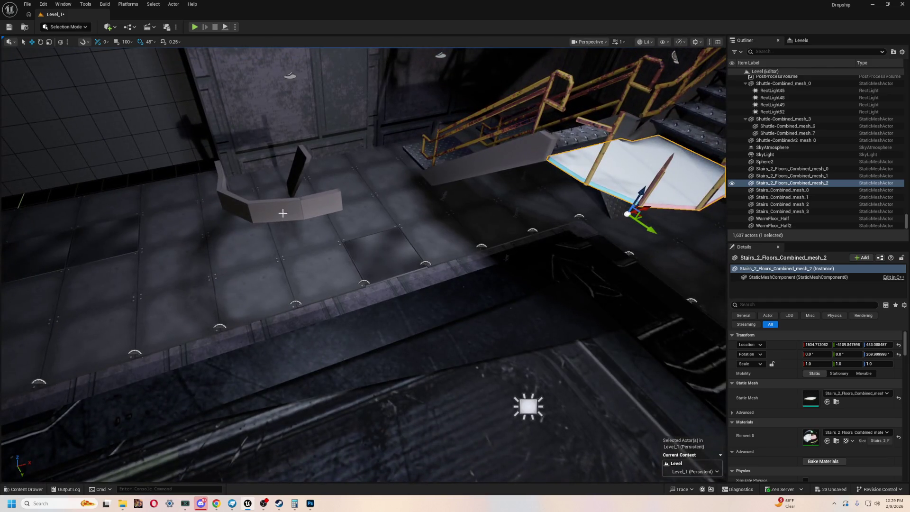
pyautogui.click(322, 204)
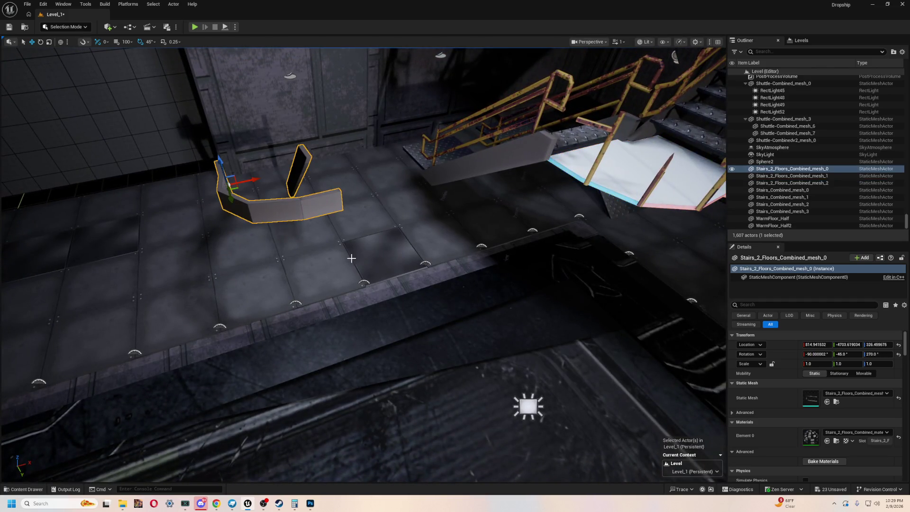
# - Move the bent stair flight beside the landing along X and rotate it to 360° on Z
pyautogui.moveTo(249, 179); pyautogui.dragTo(417, 158)
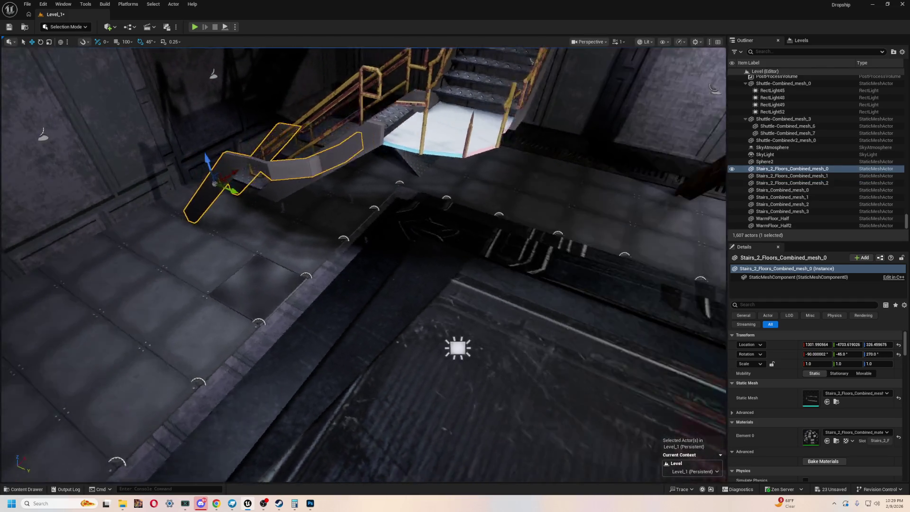
pyautogui.scroll(-5, 352, 200)
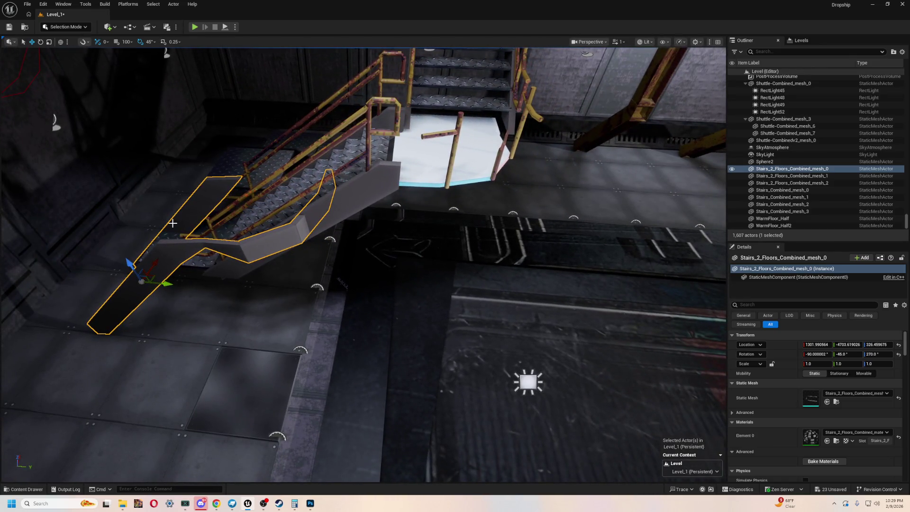
pyautogui.moveTo(172, 223); pyautogui.dragTo(194, 196)
pyautogui.moveTo(303, 247)
pyautogui.mouseDown()
pyautogui.moveTo(308, 237)
pyautogui.moveTo(272, 289)
pyautogui.moveTo(268, 317)
pyautogui.mouseUp()
pyautogui.press('e')
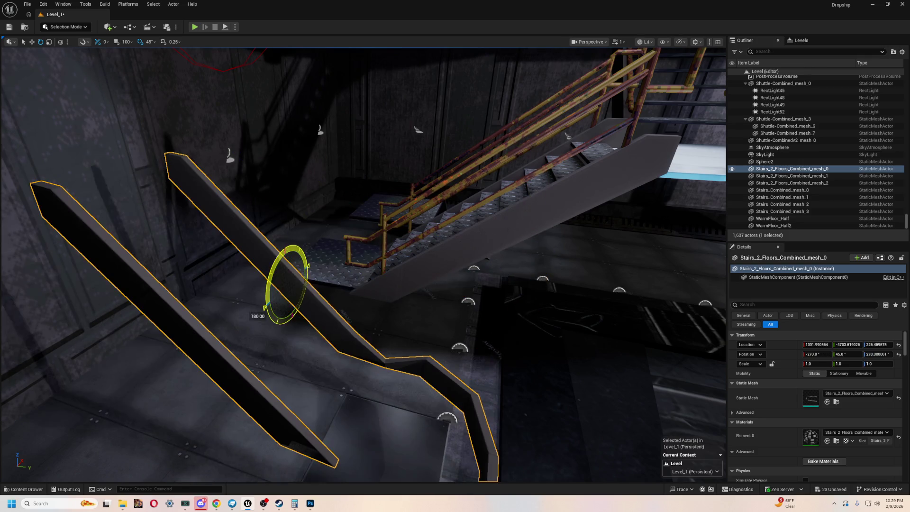
pyautogui.moveTo(313, 300)
pyautogui.mouseDown()
pyautogui.moveTo(303, 351)
pyautogui.moveTo(361, 308)
pyautogui.mouseUp()
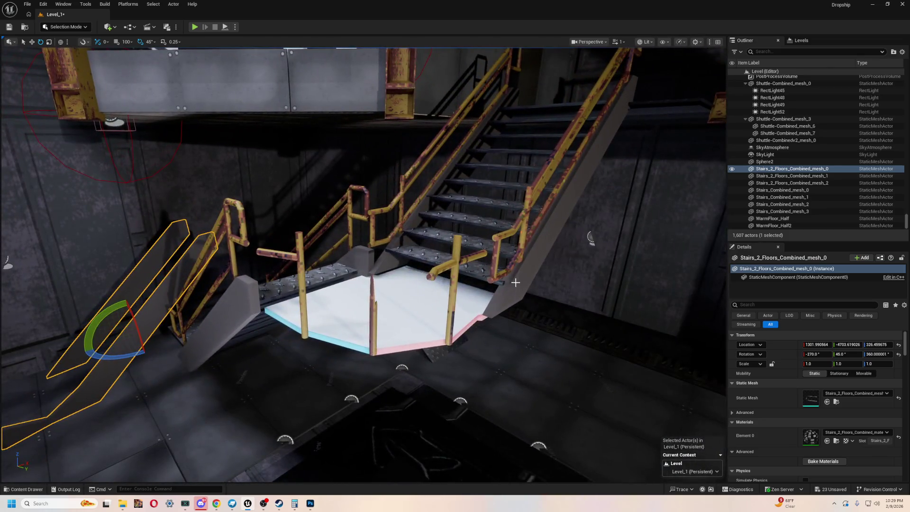
# - Delete the grey floor plate BP_FloorPlate254
pyautogui.click(524, 277)
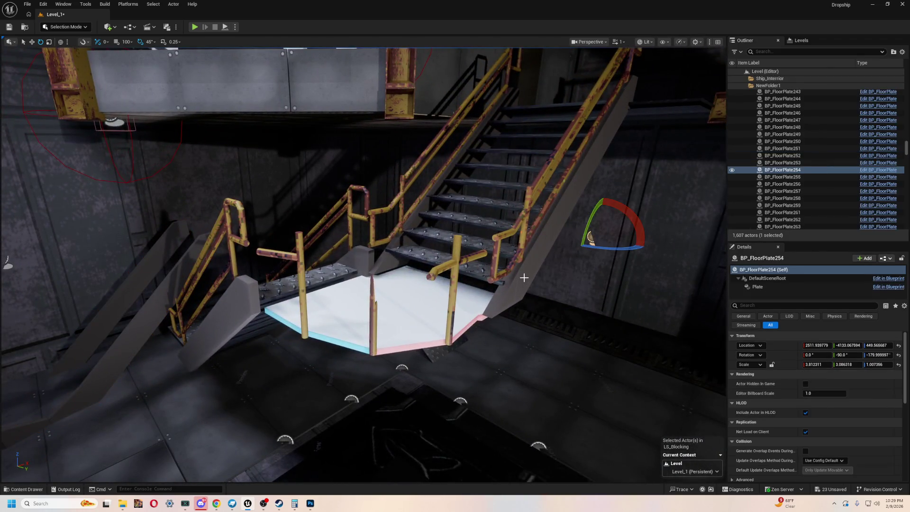
pyautogui.press('Delete')
pyautogui.click(166, 328)
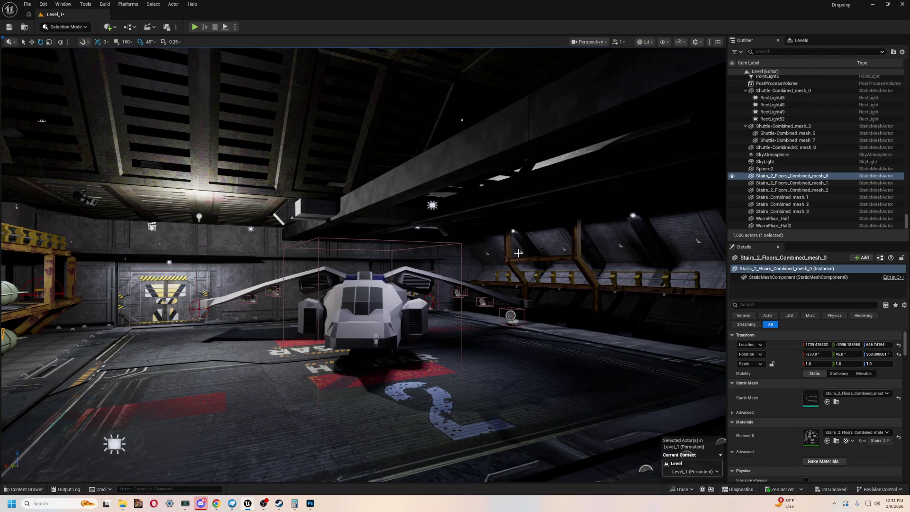
# - Adjust the stair flight's tilt, height and sideways position against the landing
pyautogui.press('f')
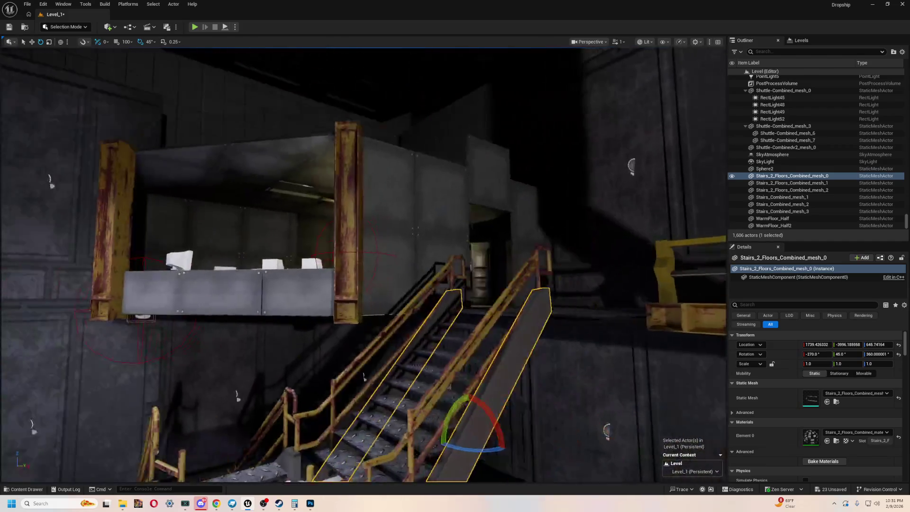
pyautogui.moveTo(363, 377); pyautogui.dragTo(54, 152)
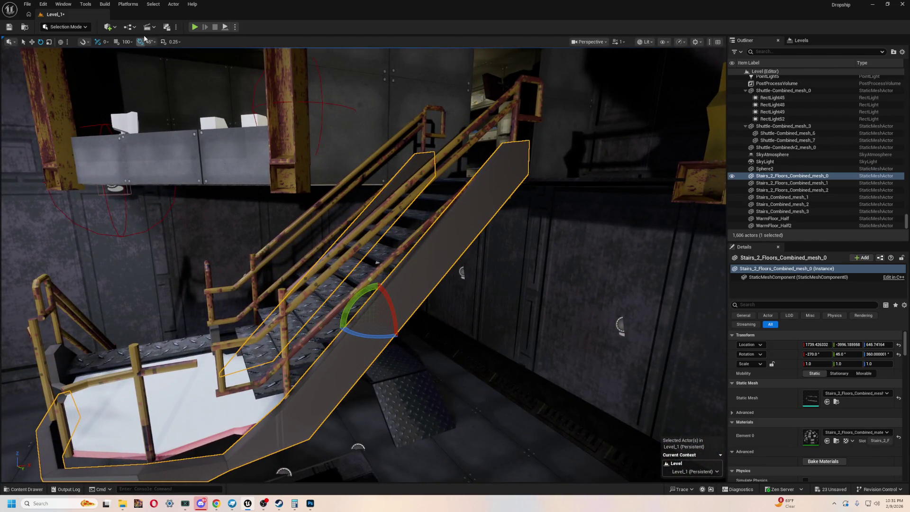
pyautogui.moveTo(361, 297)
pyautogui.mouseDown()
pyautogui.moveTo(415, 315)
pyautogui.moveTo(408, 324)
pyautogui.mouseUp()
pyautogui.scroll(5, 363, 264)
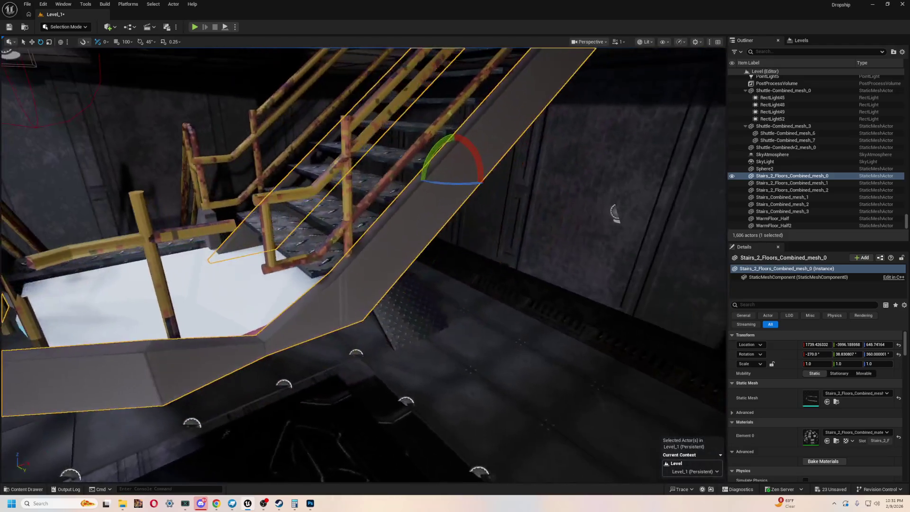
pyautogui.moveTo(515, 189)
pyautogui.mouseDown()
pyautogui.moveTo(635, 195)
pyautogui.moveTo(592, 197)
pyautogui.mouseUp()
pyautogui.press('w')
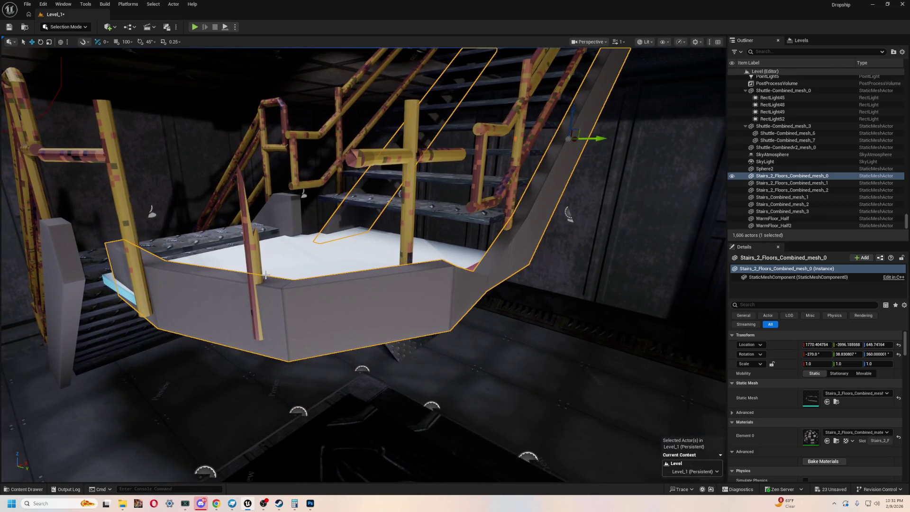
pyautogui.moveTo(590, 141)
pyautogui.mouseDown()
pyautogui.moveTo(620, 136)
pyautogui.moveTo(471, 158)
pyautogui.moveTo(485, 163)
pyautogui.mouseUp()
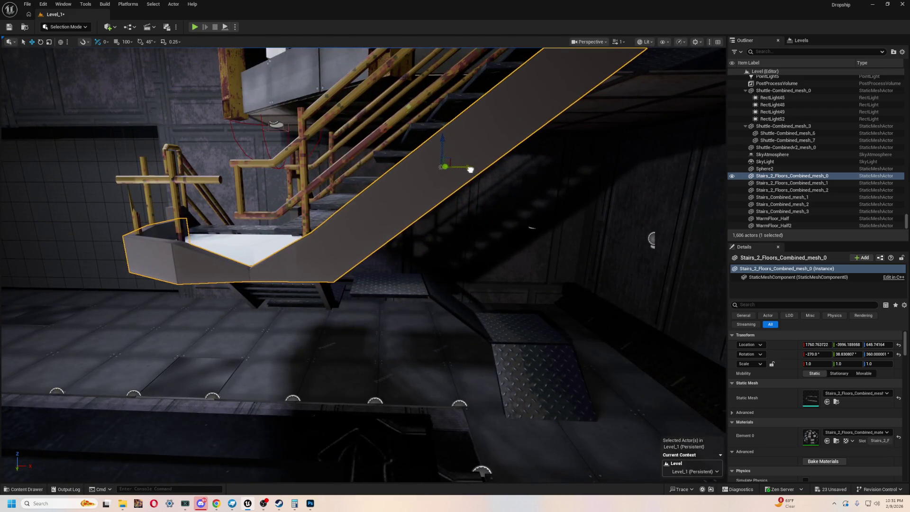
pyautogui.moveTo(366, 242); pyautogui.dragTo(429, 224)
pyautogui.moveTo(429, 155)
pyautogui.mouseDown()
pyautogui.moveTo(421, 142)
pyautogui.moveTo(401, 170)
pyautogui.moveTo(413, 182)
pyautogui.moveTo(422, 248)
pyautogui.mouseUp()
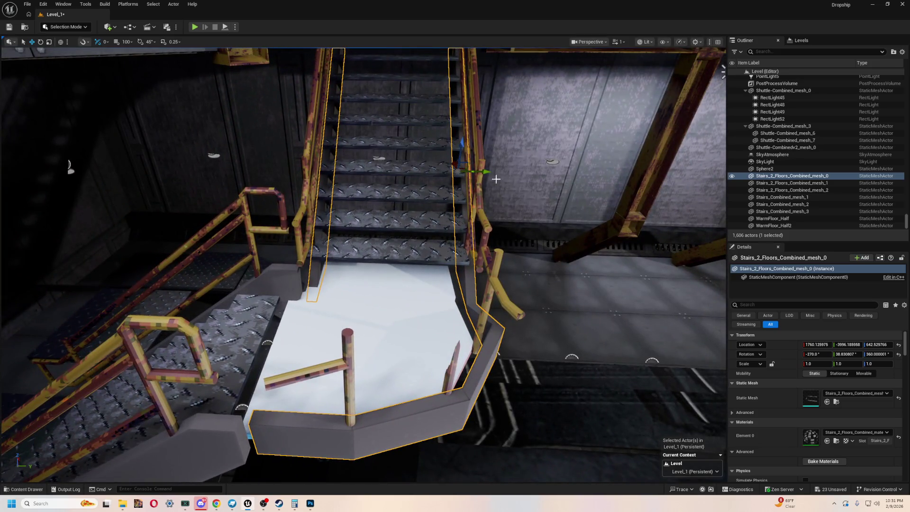
pyautogui.moveTo(485, 172)
pyautogui.mouseDown()
pyautogui.moveTo(500, 243)
pyautogui.moveTo(468, 250)
pyautogui.mouseUp()
pyautogui.moveTo(363, 245); pyautogui.dragTo(219, 230)
# - Compare with the Blockbench stairs model, then fly in close to the stair landing
pyautogui.hotkey('alt', 'Tab')
pyautogui.moveTo(322, 192)
pyautogui.mouseDown()
pyautogui.moveTo(482, 351)
pyautogui.moveTo(573, 462)
pyautogui.moveTo(348, 113)
pyautogui.moveTo(456, 155)
pyautogui.moveTo(607, 285)
pyautogui.moveTo(676, 311)
pyautogui.moveTo(583, 278)
pyautogui.mouseUp()
pyautogui.hotkey('alt', 'Tab')
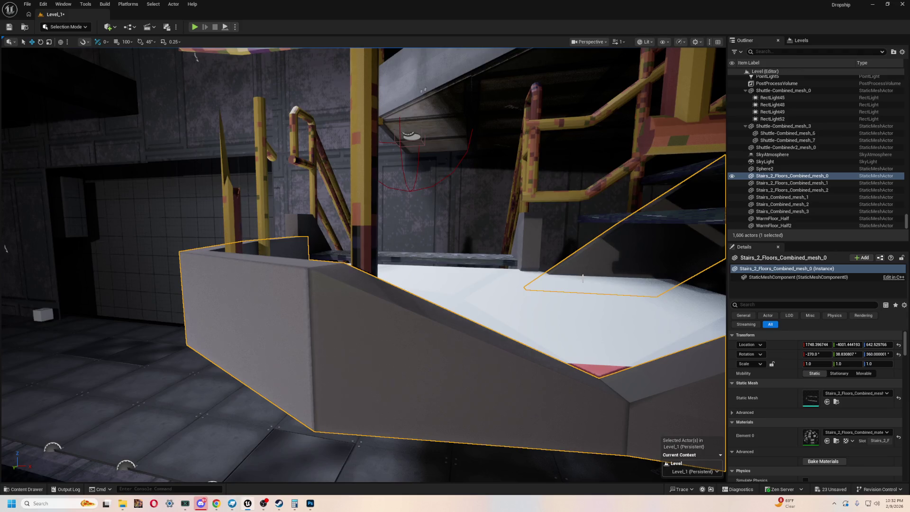
pyautogui.moveTo(254, 377)
pyautogui.mouseDown()
pyautogui.moveTo(332, 341)
pyautogui.moveTo(284, 322)
pyautogui.moveTo(332, 341)
pyautogui.moveTo(360, 322)
pyautogui.mouseUp()
pyautogui.click(379, 332)
# - Raise Stairs_2_Floors_Combined_mesh_0's Z location from about 642.5 to 660.2
pyautogui.hotkey('ctrl', 'space')
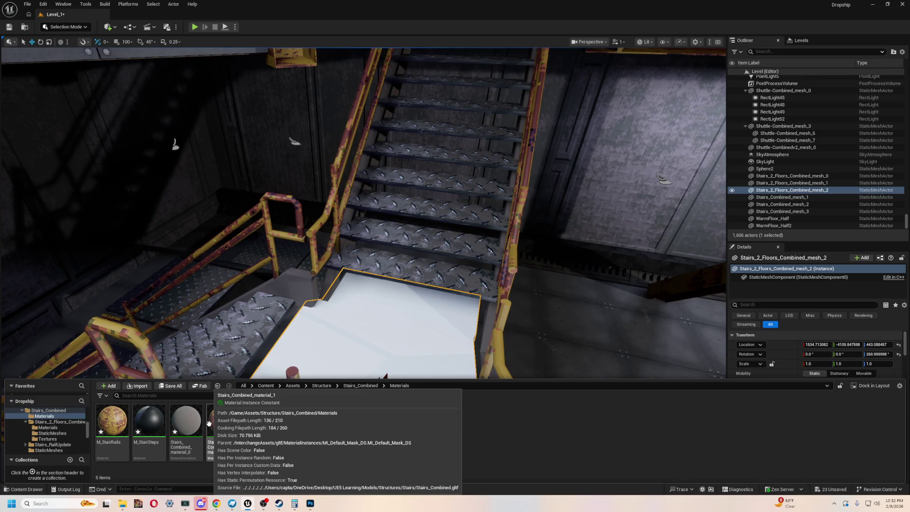
pyautogui.moveTo(441, 190)
pyautogui.mouseDown()
pyautogui.moveTo(403, 201)
pyautogui.moveTo(346, 161)
pyautogui.mouseUp()
pyautogui.moveTo(492, 248)
pyautogui.mouseDown()
pyautogui.moveTo(467, 242)
pyautogui.moveTo(491, 247)
pyautogui.mouseUp()
pyautogui.click(459, 331)
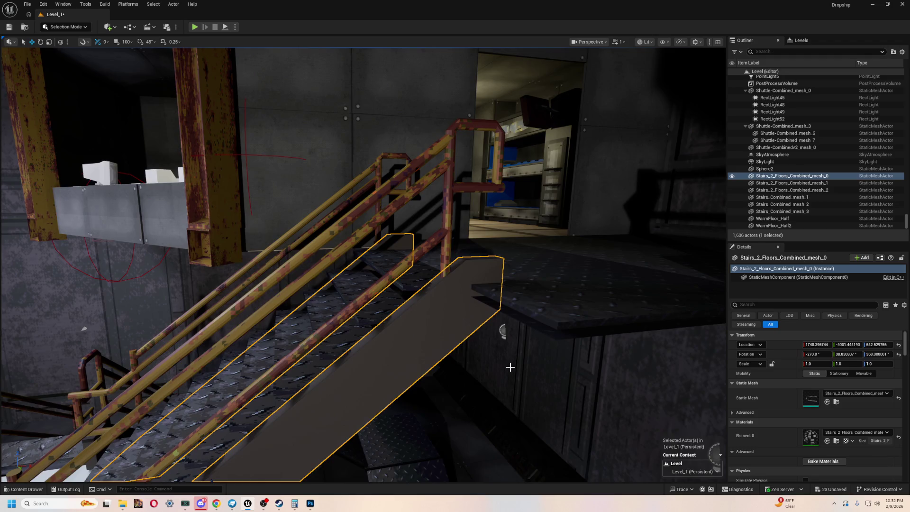
pyautogui.press('f')
pyautogui.moveTo(354, 413); pyautogui.dragTo(352, 402)
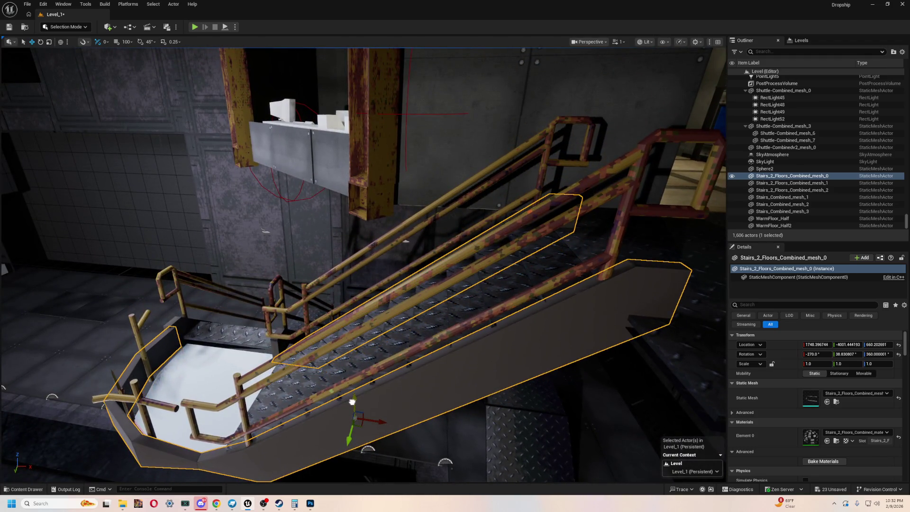
# - Inspect the raised staircase from below and start a play-test of the level
pyautogui.moveTo(377, 371)
pyautogui.mouseDown()
pyautogui.moveTo(549, 228)
pyautogui.moveTo(722, 125)
pyautogui.moveTo(654, 162)
pyautogui.moveTo(377, 243)
pyautogui.moveTo(412, 319)
pyautogui.mouseUp()
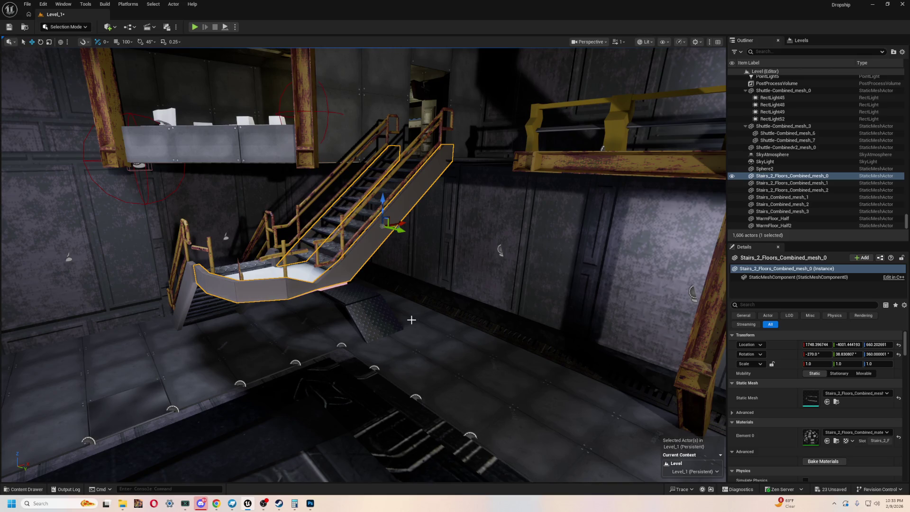
pyautogui.moveTo(392, 367); pyautogui.dragTo(392, 367)
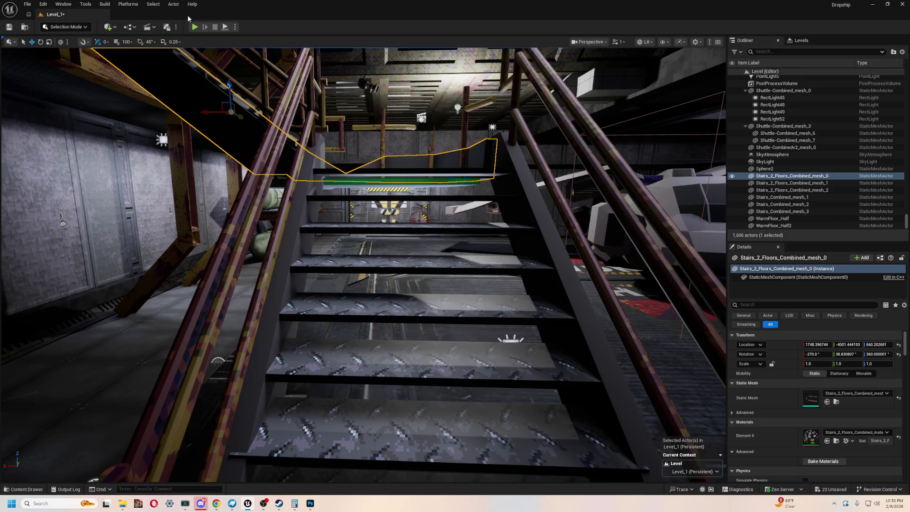
pyautogui.click(195, 27)
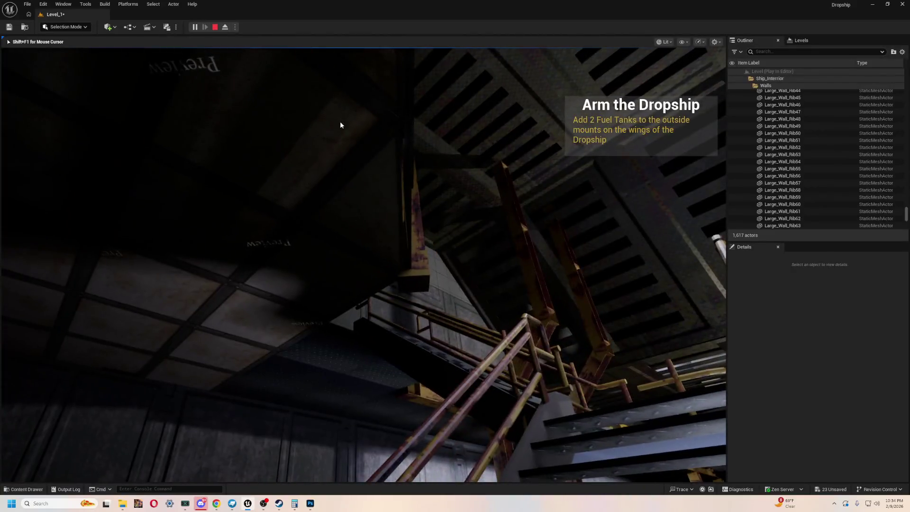
pyautogui.press('Escape')
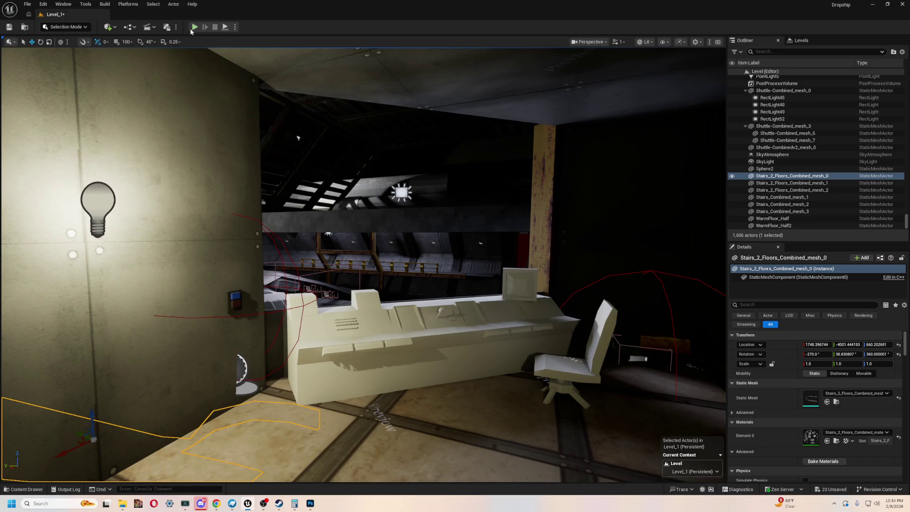
pyautogui.hotkey('alt', 'p')
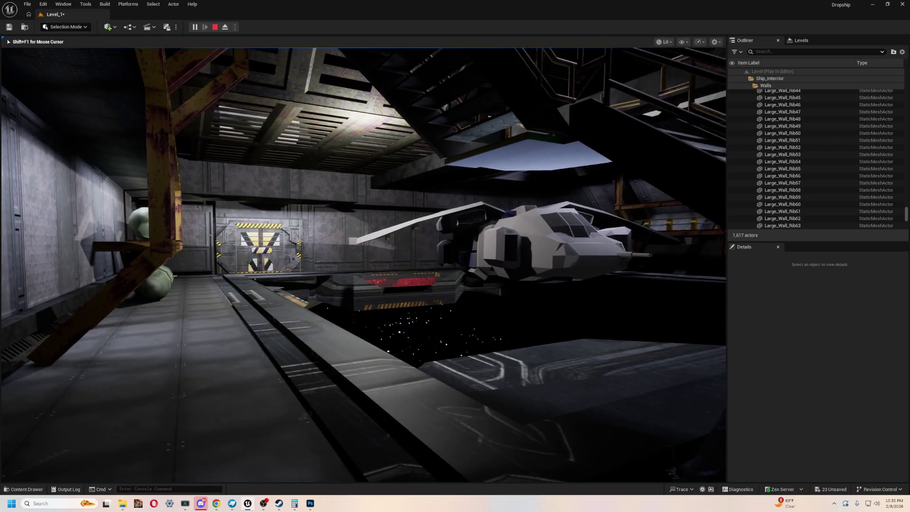
pyautogui.press('Escape')
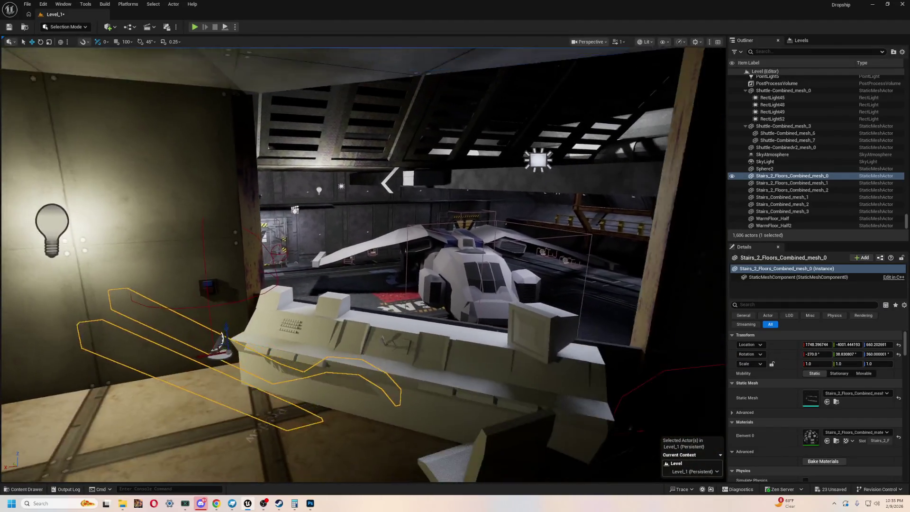
pyautogui.press('w')
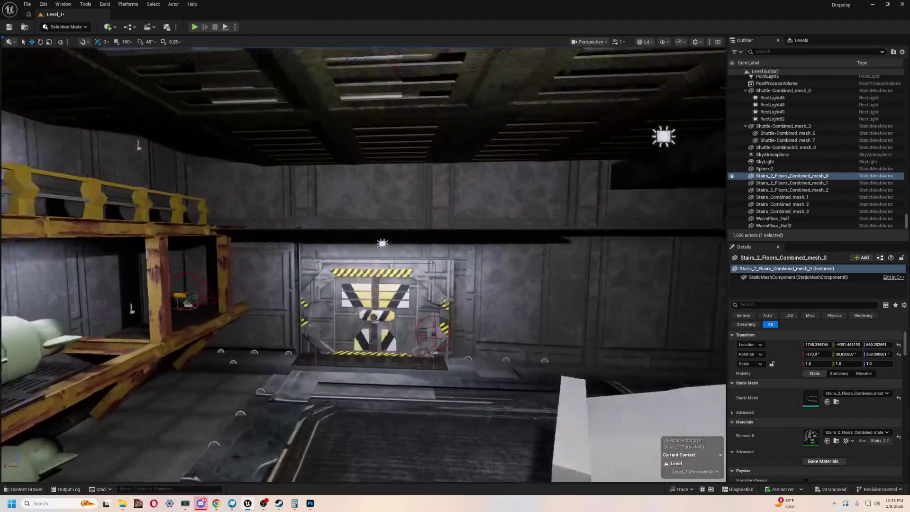
# - Save Level_1 with the staircase changes
pyautogui.press('s')
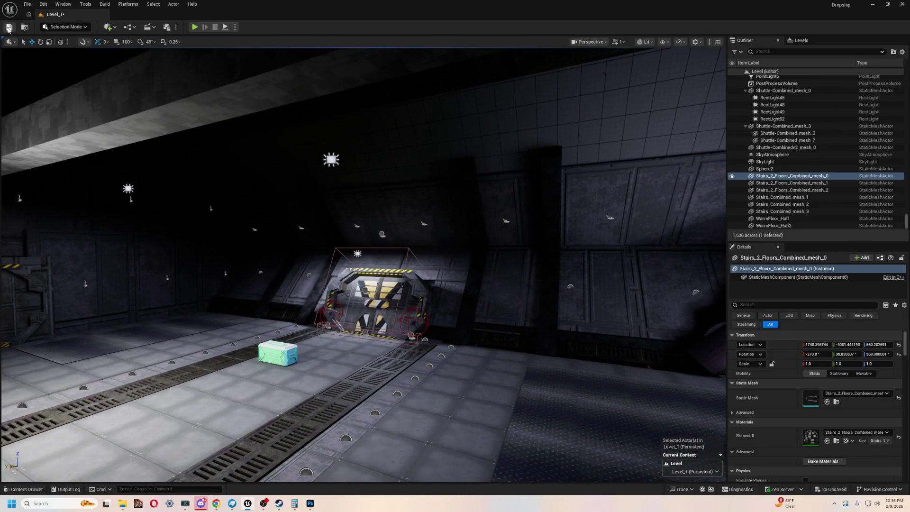
pyautogui.click(8, 26)
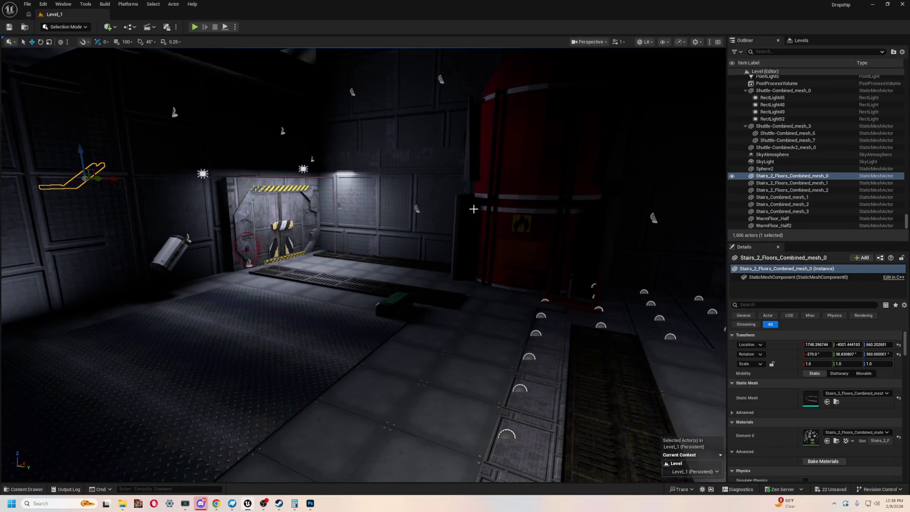
# - Start Play-In-Editor and walk through the hazard-striped door up to the green tank
pyautogui.click(195, 27)
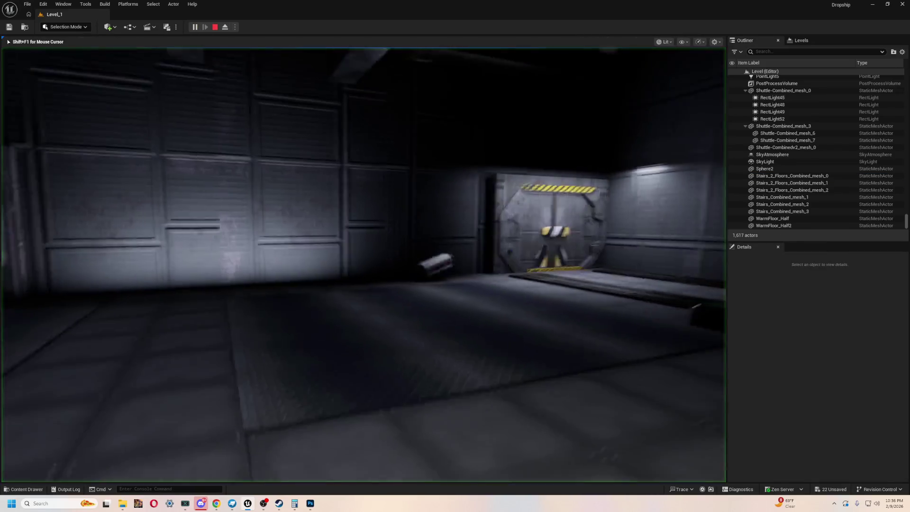
pyautogui.press('w')
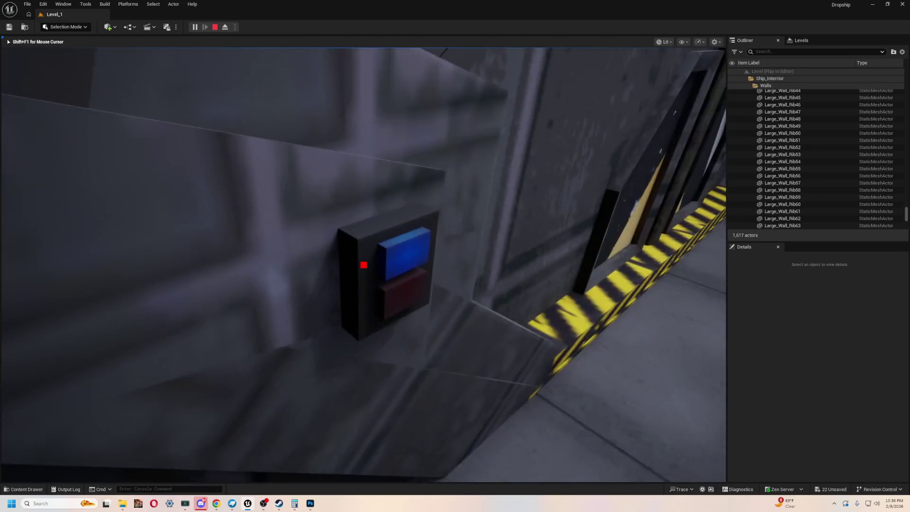
pyautogui.press('e')
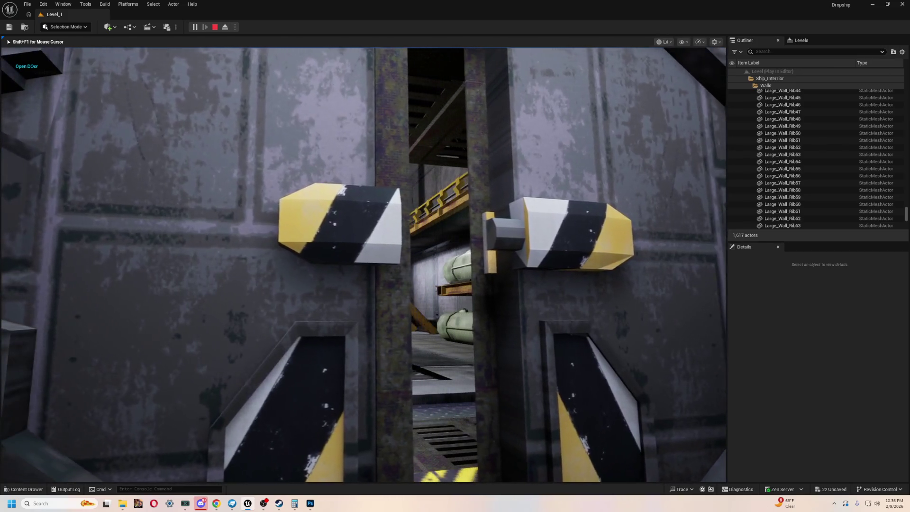
pyautogui.press('w')
pyautogui.press('w')
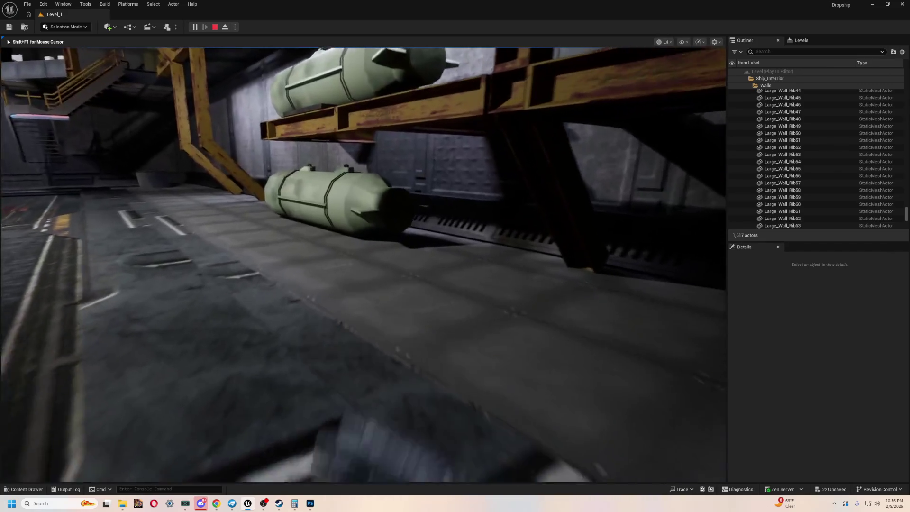
pyautogui.press('w')
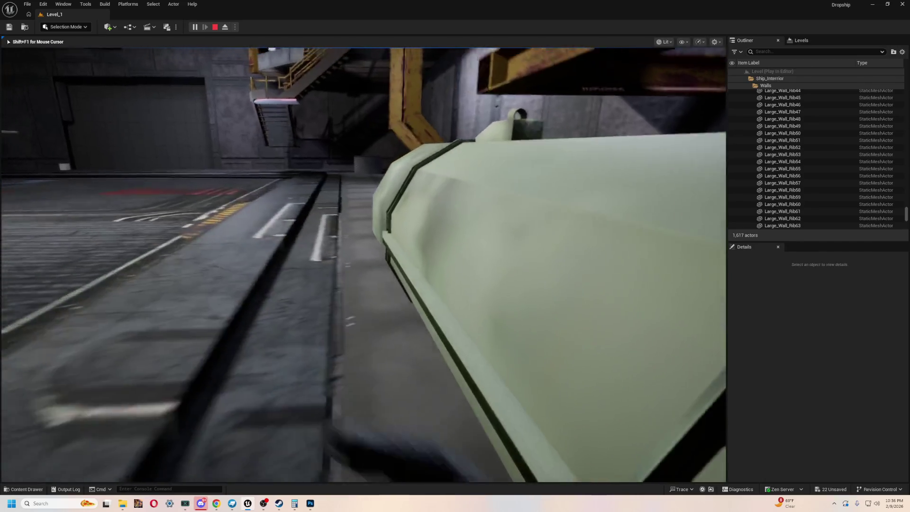
pyautogui.press('w')
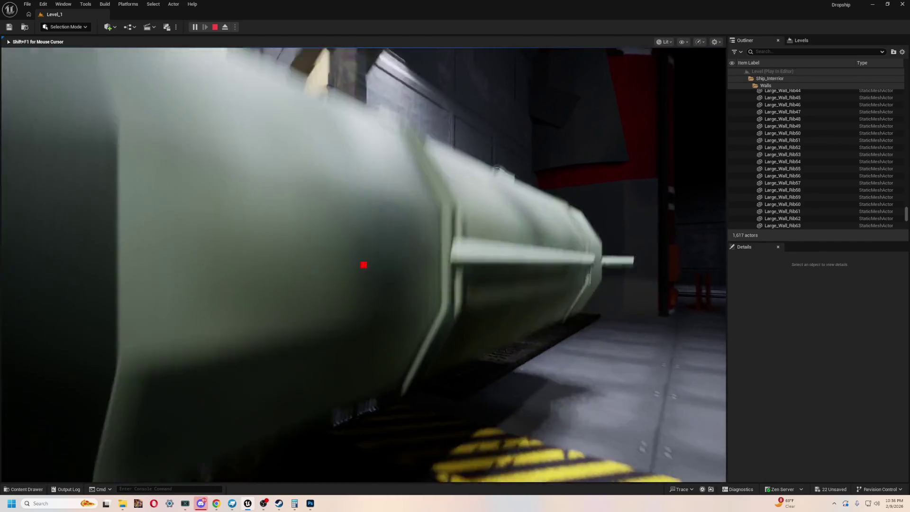
pyautogui.press('w')
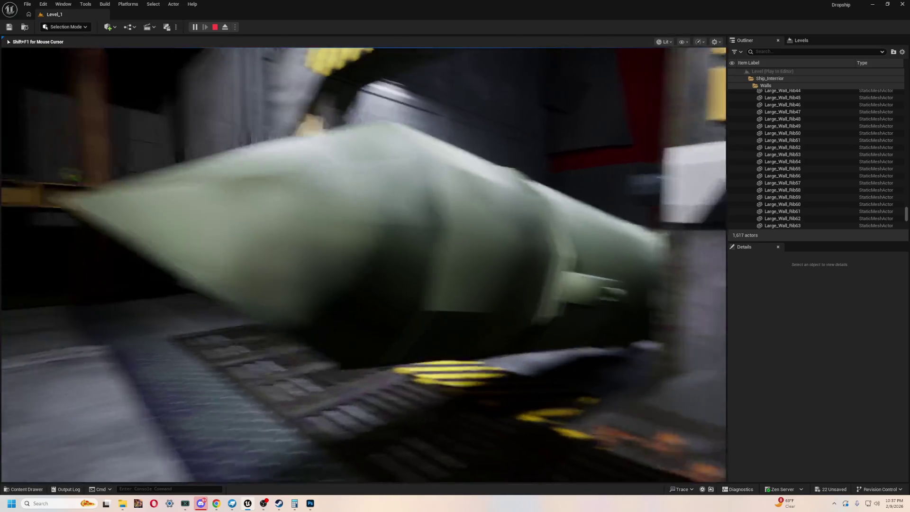
# - Walk around the missile, looking along its side and toward the lit scaffolding
pyautogui.press('s')
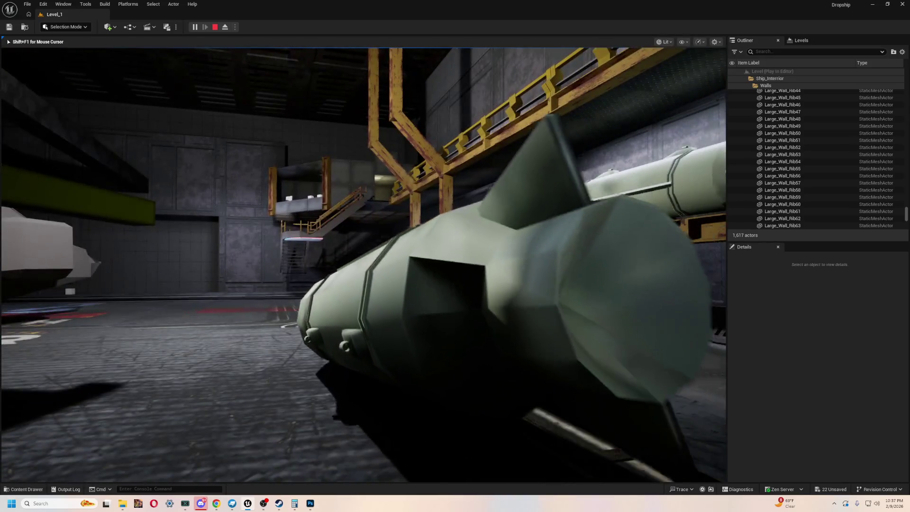
pyautogui.press('w')
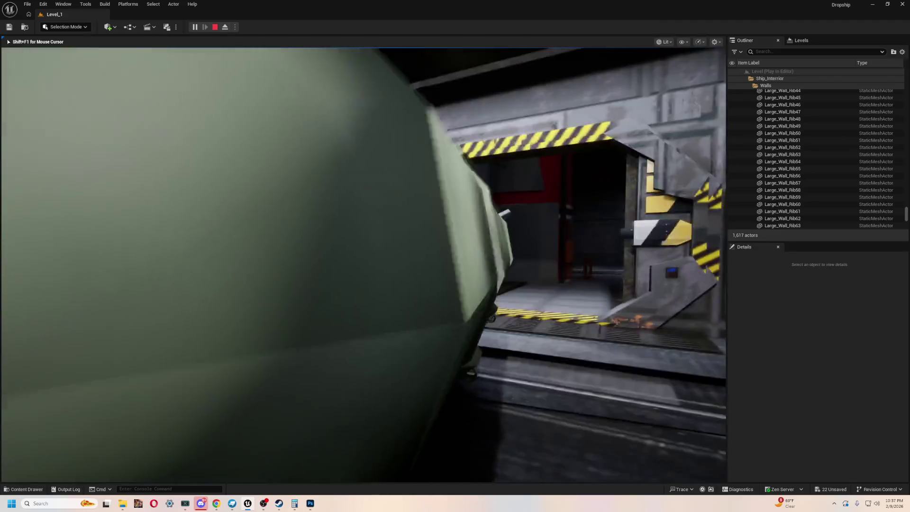
pyautogui.press('w')
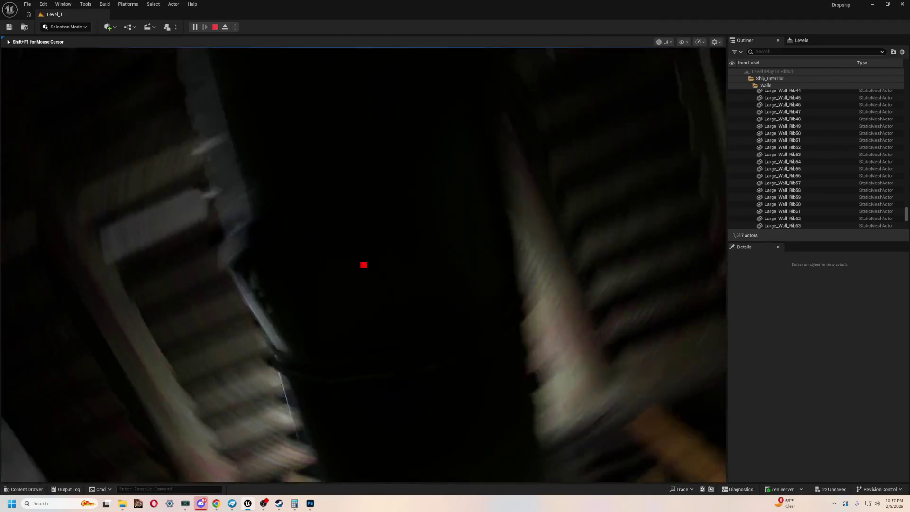
pyautogui.press('s')
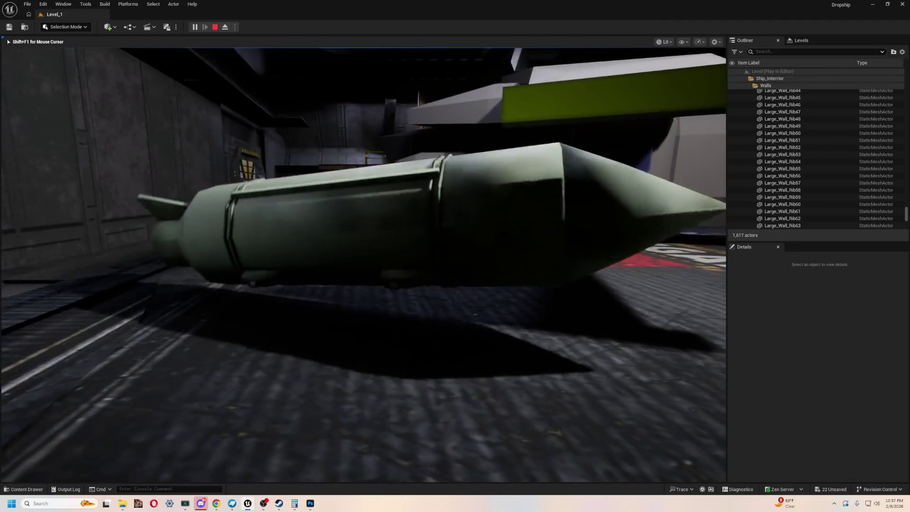
pyautogui.press('a')
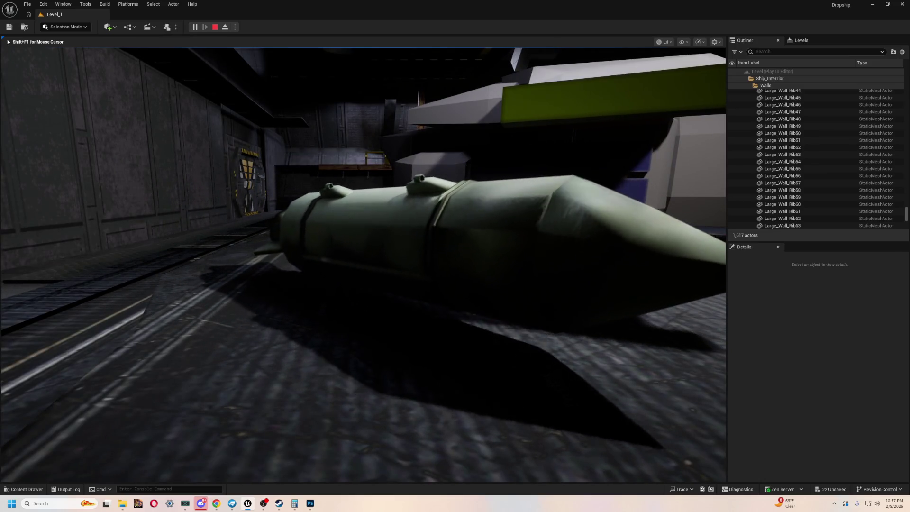